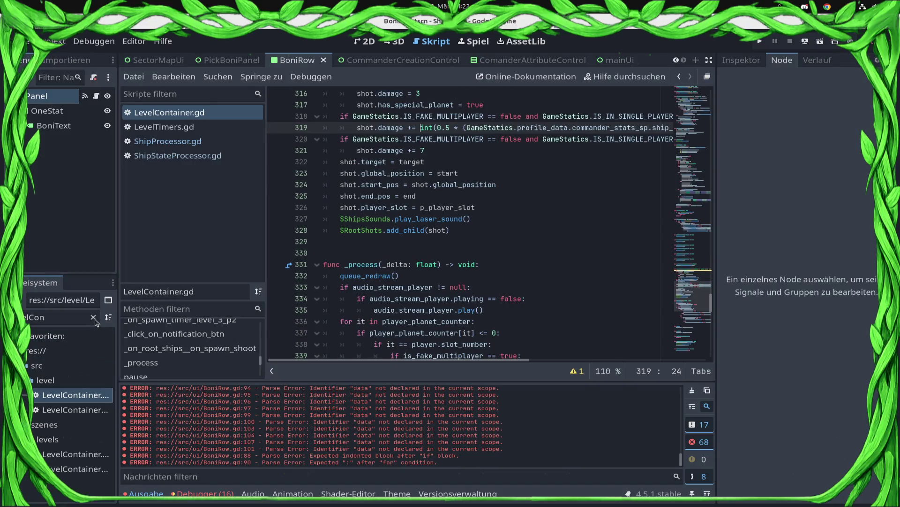
Step: Filter the FileSystem dock for 'Sta' and open ShipStateProcessor.gd
{"action": "double_click", "coordinate": [66, 318]}
{"action": "type", "text": "Sta"}
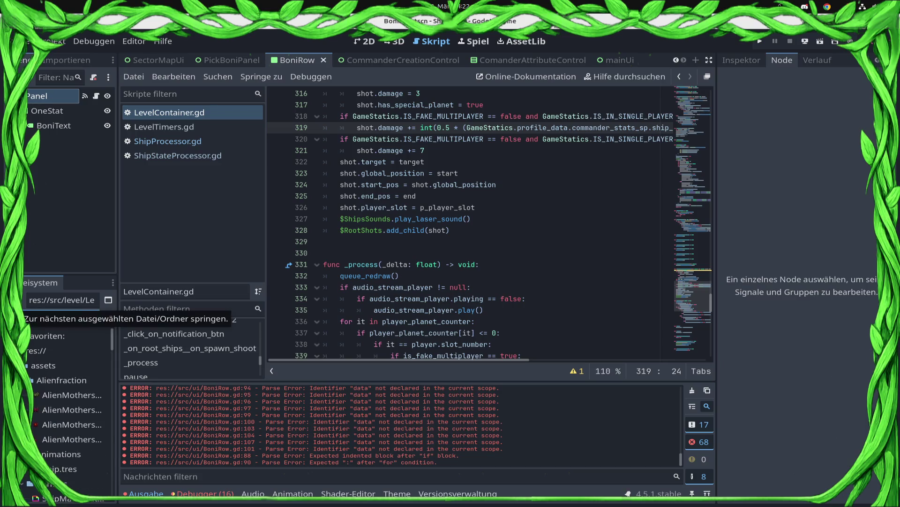
{"action": "double_click", "coordinate": [70, 380]}
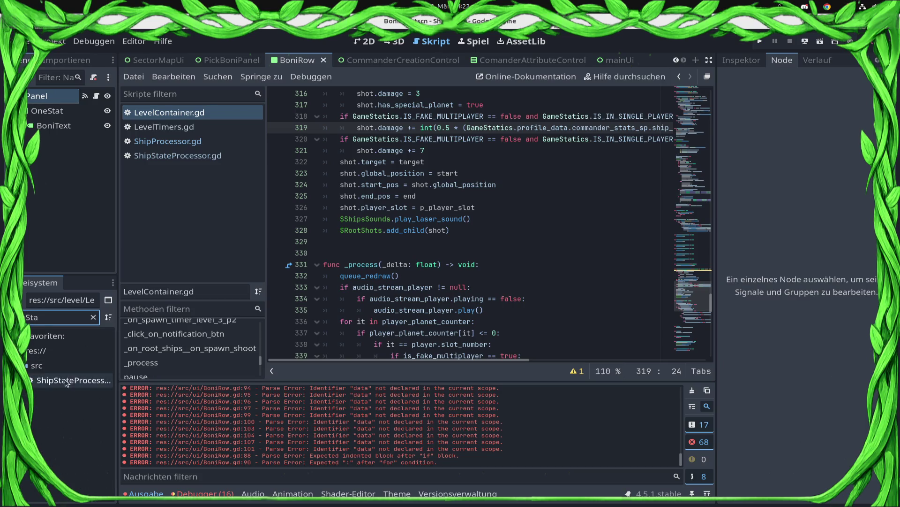
{"action": "scroll", "coordinate": [609, 239], "scroll_direction": "up", "scroll_amount": 13}
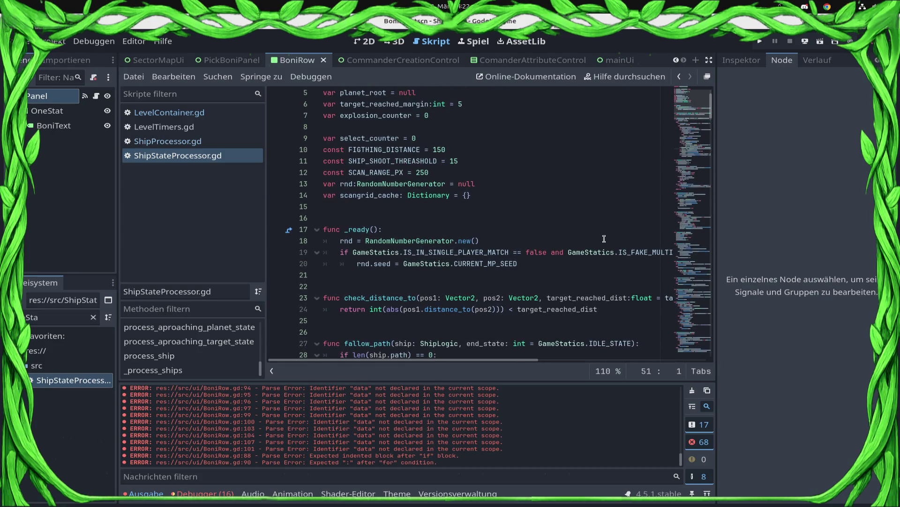
{"action": "scroll", "coordinate": [375, 177], "scroll_direction": "up", "scroll_amount": 2}
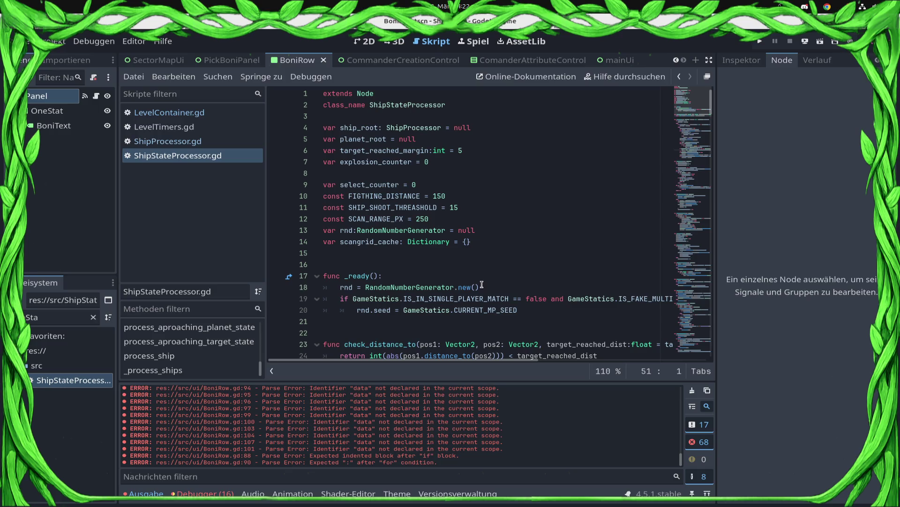
Step: Find SHIP_SHOOT_THREASHOLD's uses, change its line-11 declaration from const to var, and save
{"action": "double_click", "coordinate": [343, 207]}
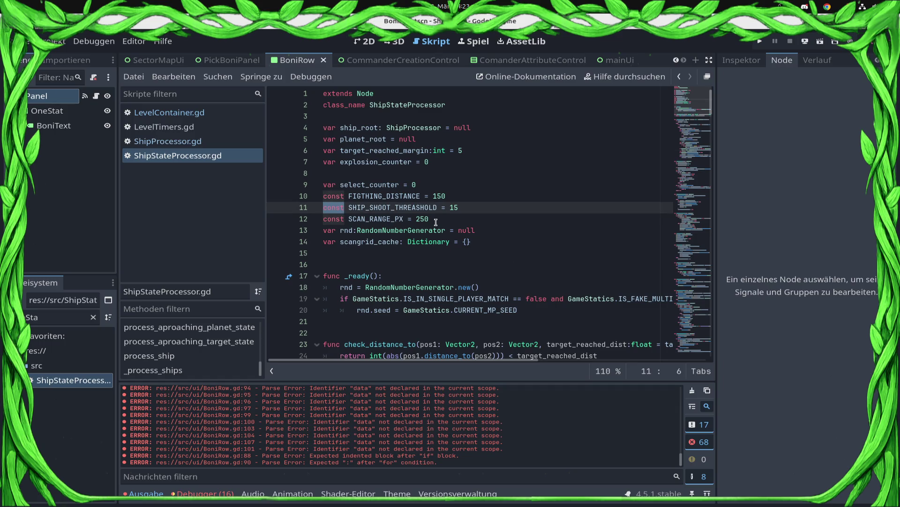
{"action": "double_click", "coordinate": [405, 206]}
{"action": "key", "text": "ctrl+f"}
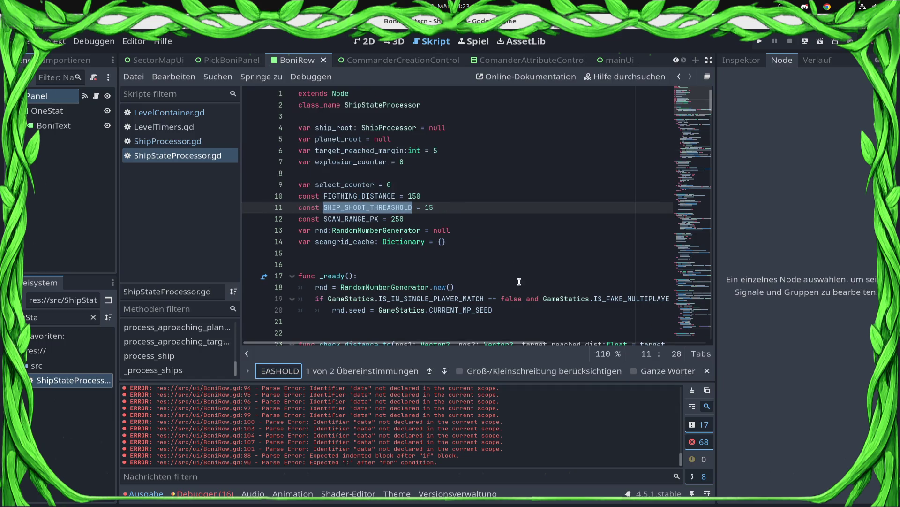
{"action": "left_click", "coordinate": [444, 370]}
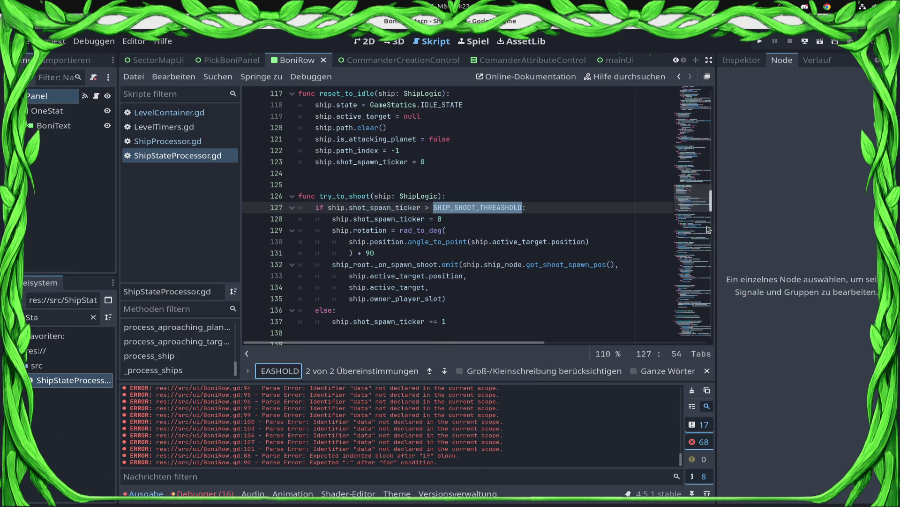
{"action": "left_click_drag", "start_coordinate": [708, 229], "coordinate": [699, 111]}
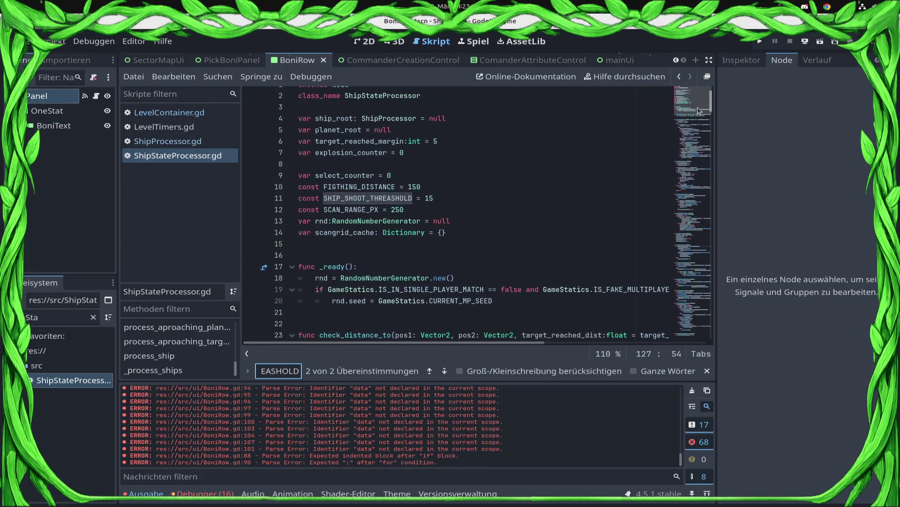
{"action": "double_click", "coordinate": [308, 198]}
{"action": "type", "text": "var"}
{"action": "key", "text": "ctrl+s"}
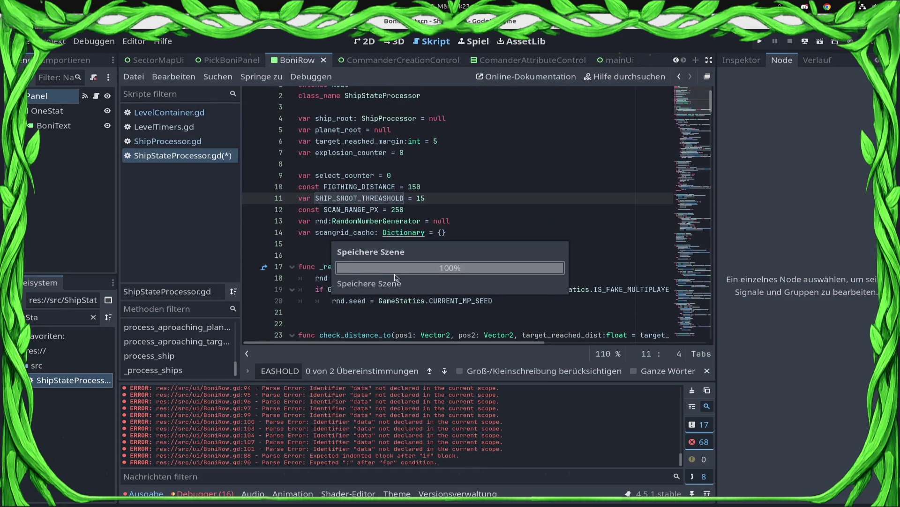
Step: Start a 'SHIP_SHOOT_THREASHOLD -=' statement on a new line inside _ready
{"action": "left_click", "coordinate": [375, 267]}
{"action": "key", "text": "Return"}
{"action": "type", "text": "var"}
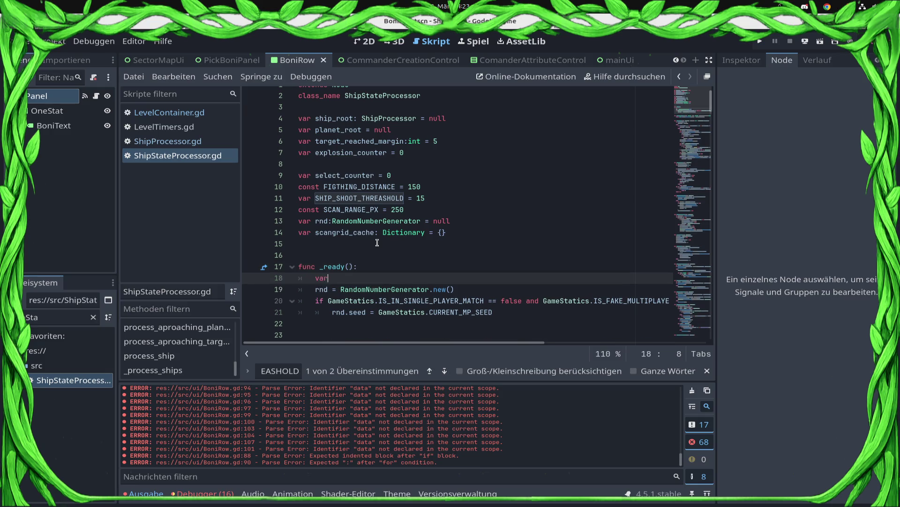
{"action": "key", "text": "BackSpace"}
{"action": "key", "text": "BackSpace"}
{"action": "key", "text": "BackSpace"}
{"action": "type", "text": "SHI"}
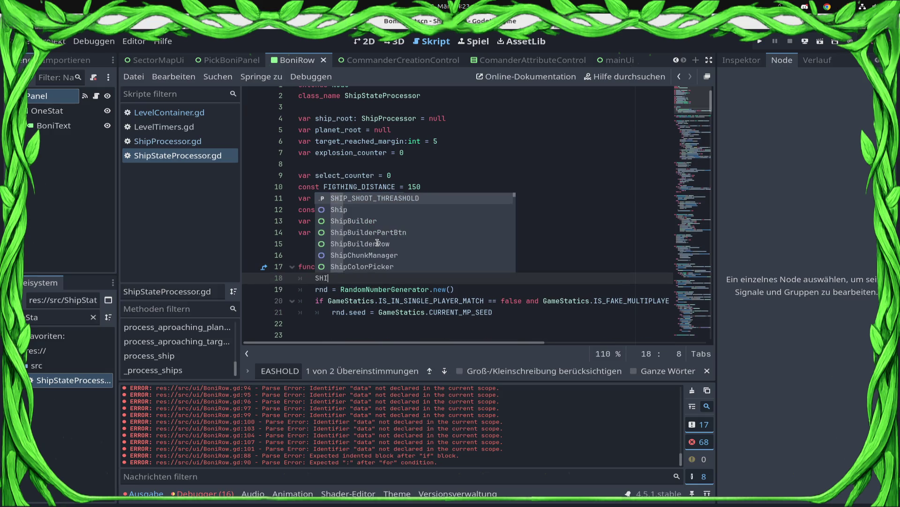
{"action": "key", "text": "Return"}
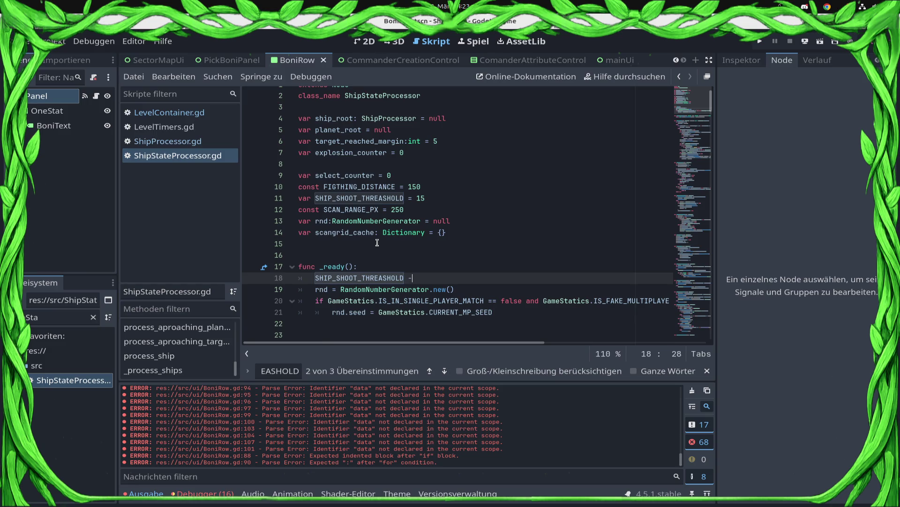
{"action": "type", "text": "="}
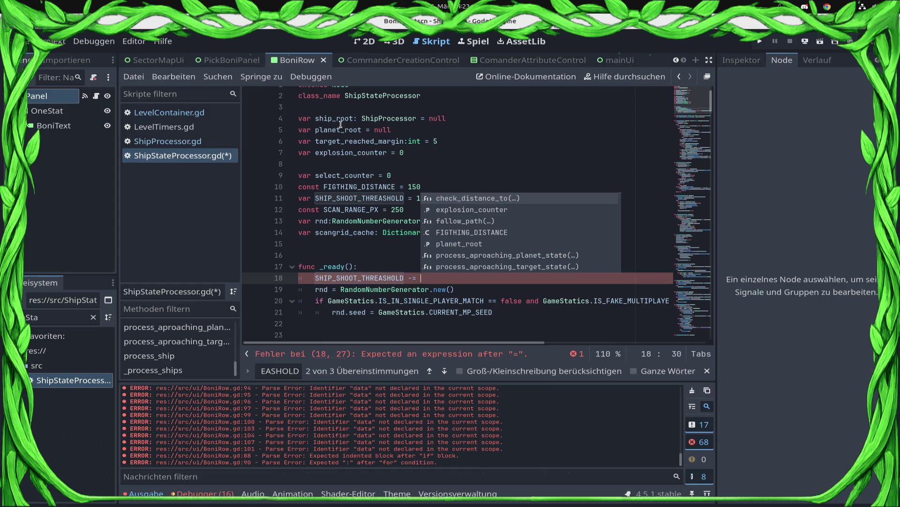
{"action": "left_click", "coordinate": [360, 202]}
{"action": "left_click", "coordinate": [526, 280]}
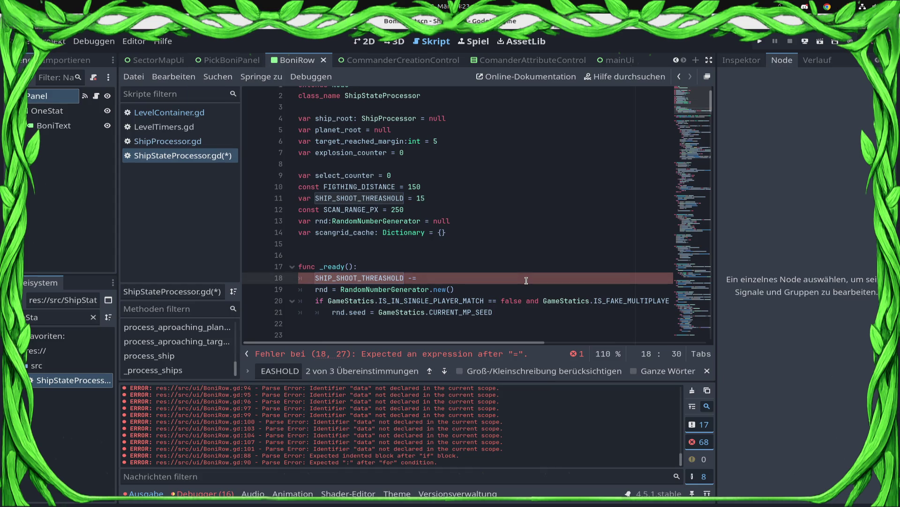
Step: Type SHIP_SHOOT_THREASHOLD as float with value 15.0 on line 11 and save
{"action": "left_click", "coordinate": [402, 202]}
{"action": "type", "text": ":float"}
{"action": "key", "text": "End"}
{"action": "type", "text": "0"}
{"action": "key", "text": "ctrl+s"}
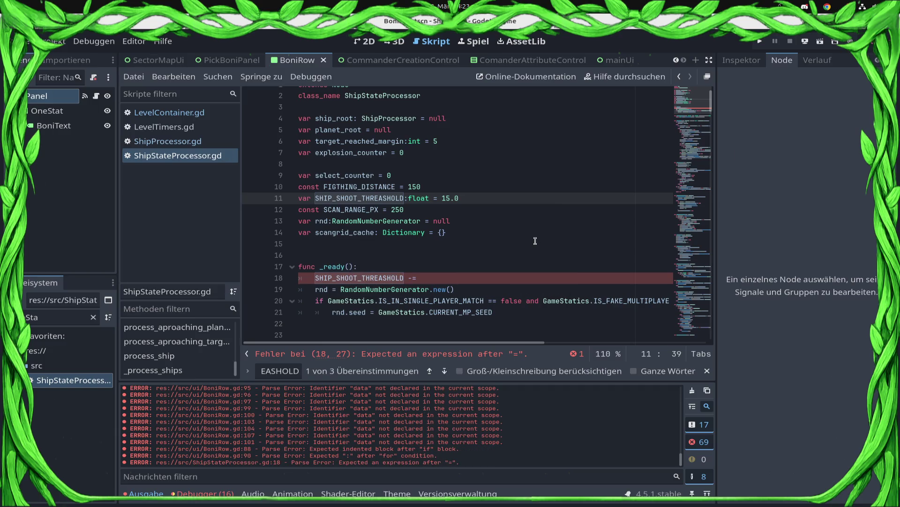
Step: Change SHIP_SHOOT_THREASHOLD's type on line 11 from float to int
{"action": "scroll", "coordinate": [535, 241], "scroll_direction": "down", "scroll_amount": 8}
{"action": "scroll", "coordinate": [507, 209], "scroll_direction": "up", "scroll_amount": 6}
{"action": "double_click", "coordinate": [410, 149]}
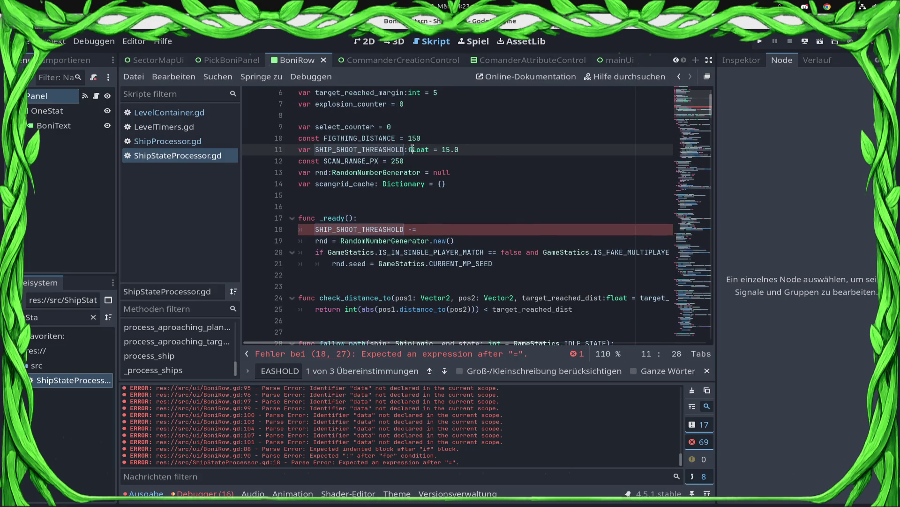
{"action": "type", "text": "int"}
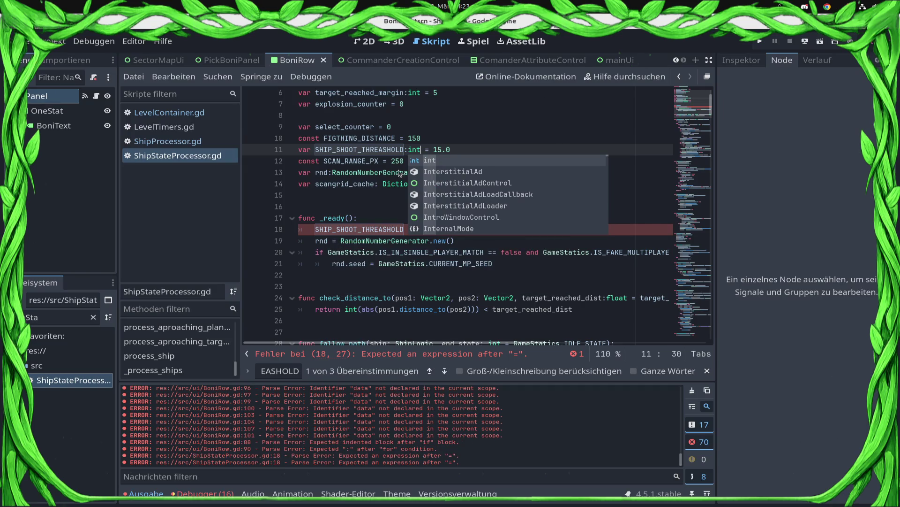
{"action": "left_click", "coordinate": [353, 184]}
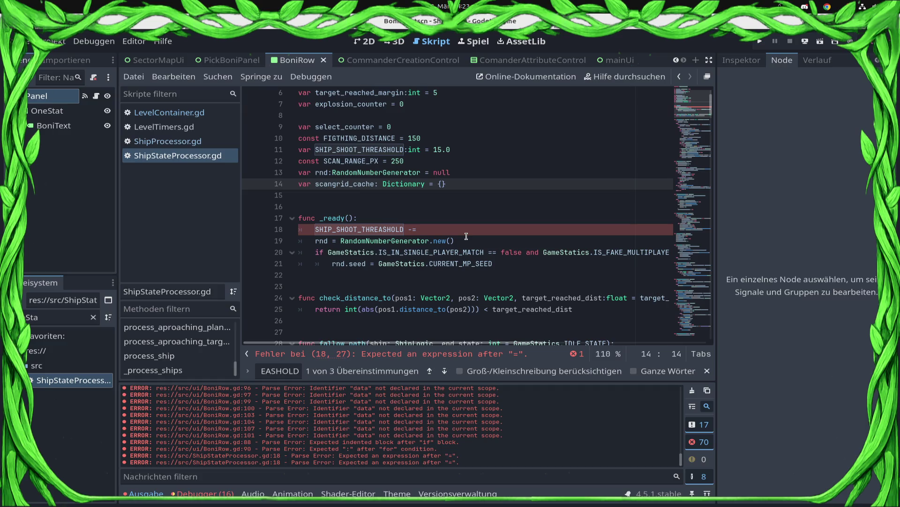
{"action": "double_click", "coordinate": [435, 149]}
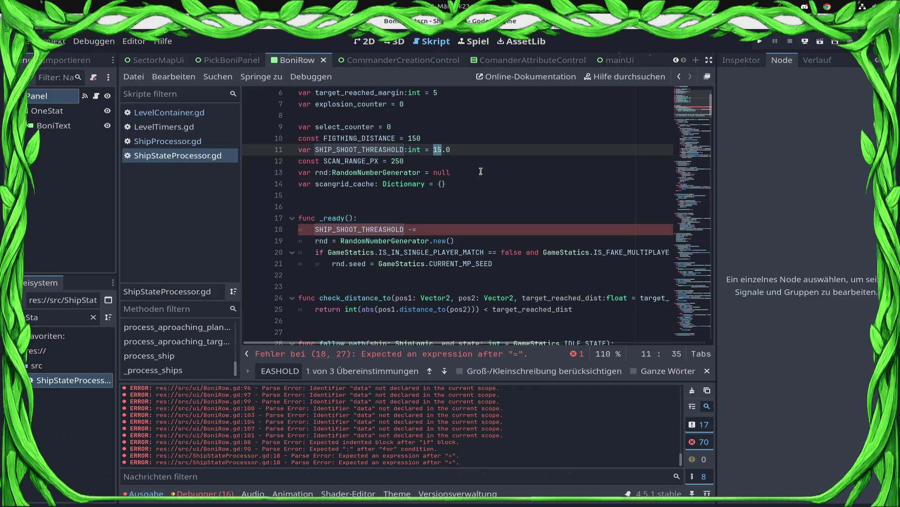
{"action": "key", "text": "End"}
Step: Add 'var SHIP_SHOOT_THREASHOLD_ALIENS: int = 15' below line 11
{"action": "key", "text": "Return"}
{"action": "type", "text": "va"}
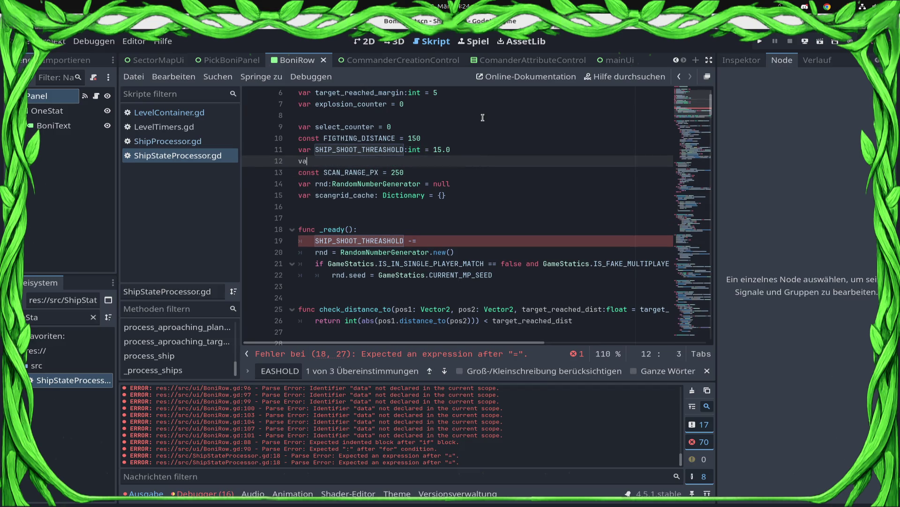
{"action": "type", "text": "r SHIP_SHOOT_"}
{"action": "type", "text": "THREA"}
{"action": "type", "text": "SH"}
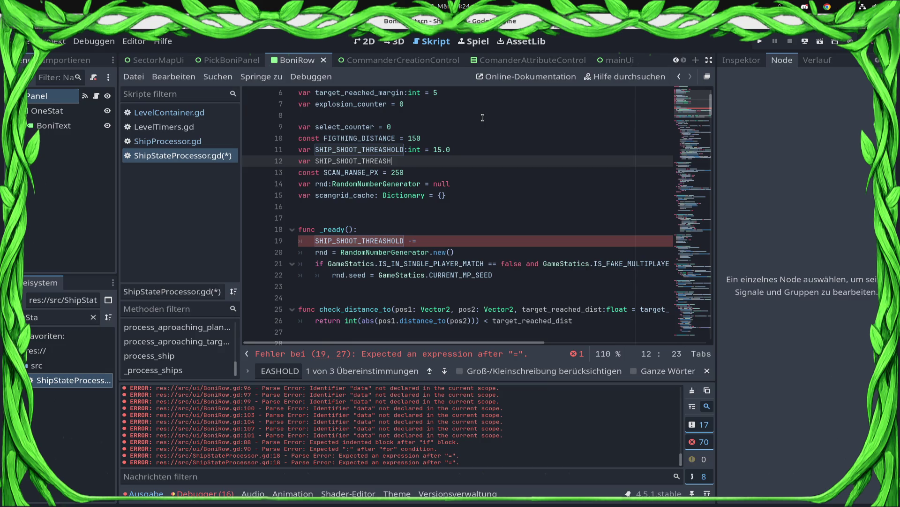
{"action": "type", "text": "OLD_ALIENS ="}
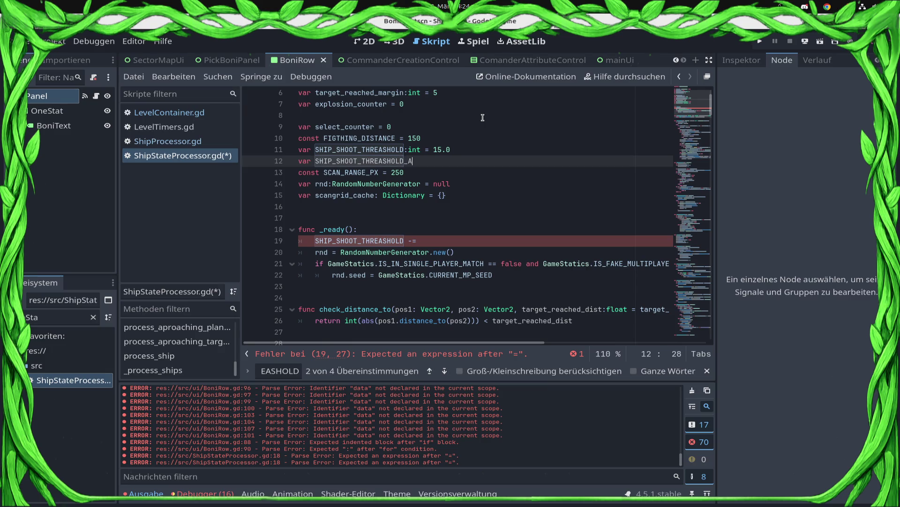
{"action": "key", "text": "BackSpace"}
{"action": "key", "text": "BackSpace"}
{"action": "type", "text": ": int "}
{"action": "type", "text": "= "}
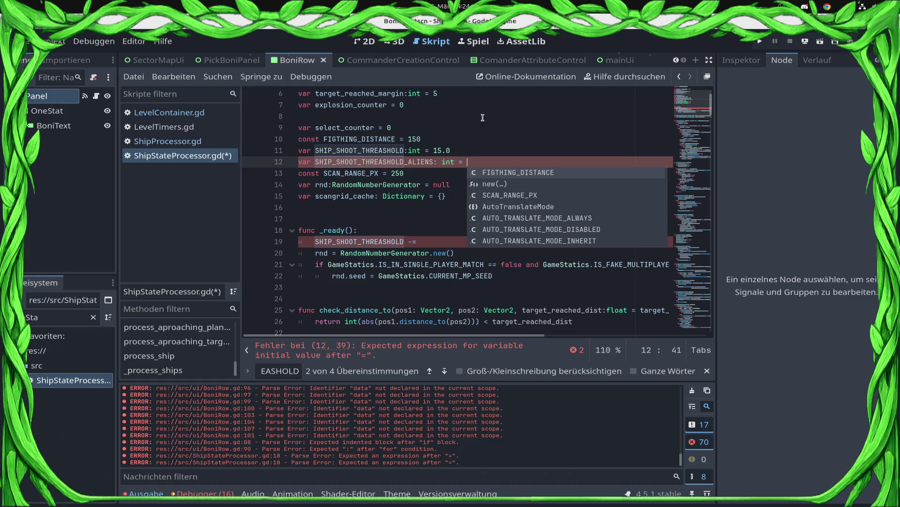
{"action": "type", "text": "15"}
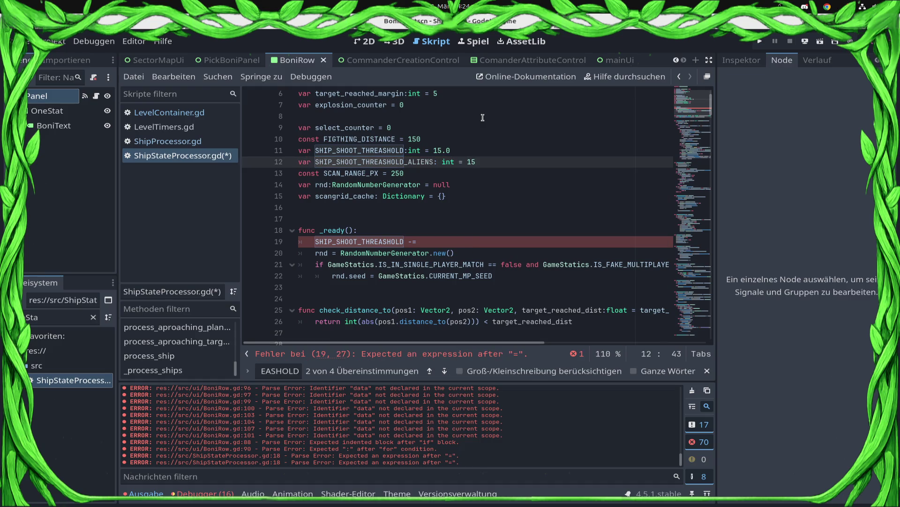
Step: Change SHIP_SHOOT_THREASHOLD's value on line 11 from 15.0 to 30.0 and save
{"action": "key", "text": "Up"}
{"action": "key", "text": "shift+Left"}
{"action": "key", "text": "shift+Left"}
{"action": "type", "text": "30"}
{"action": "key", "text": "ctrl+s"}
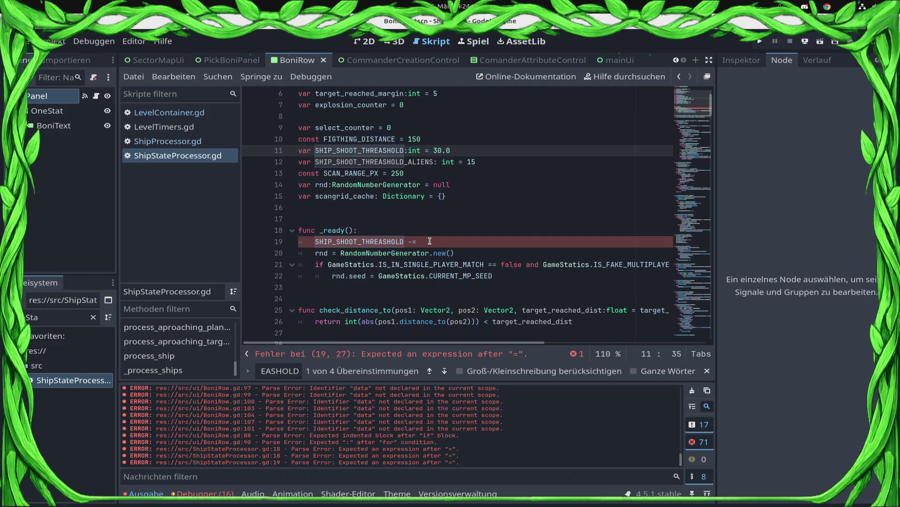
{"action": "left_click", "coordinate": [430, 240]}
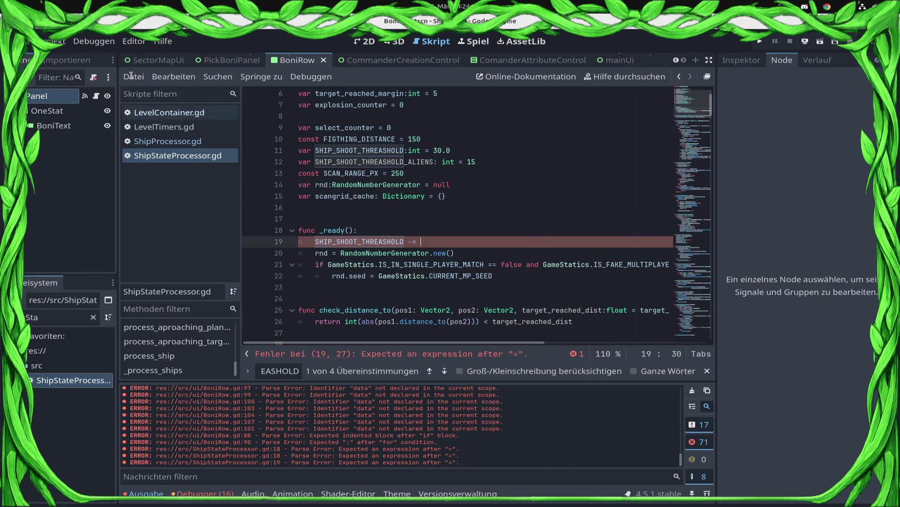
{"action": "double_click", "coordinate": [54, 317]}
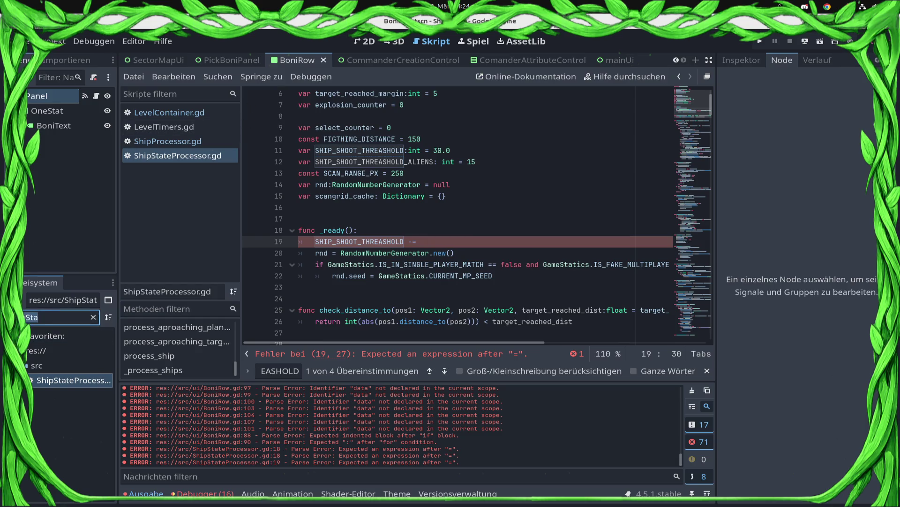
Step: Filter the FileSystem dock and open BonusGenerator.gd
{"action": "type", "text": "us"}
{"action": "key", "text": "BackSpace"}
{"action": "type", "text": "s"}
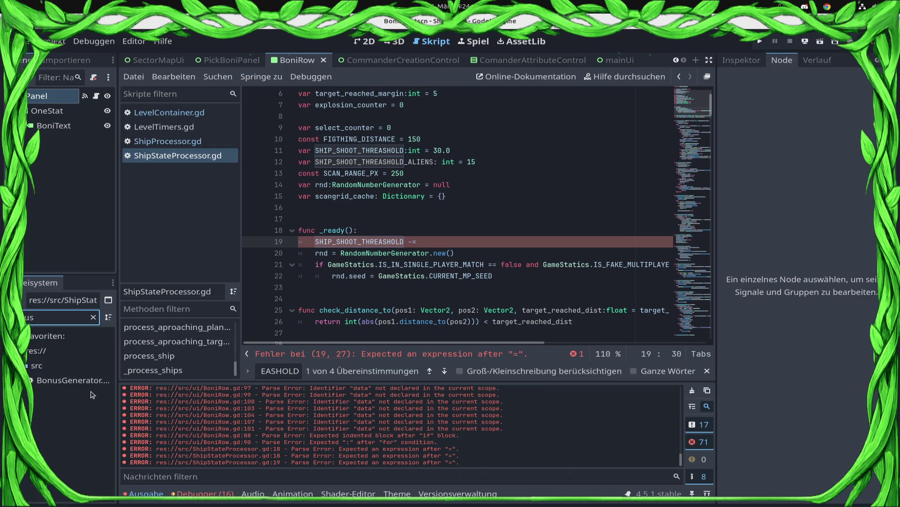
{"action": "double_click", "coordinate": [92, 380]}
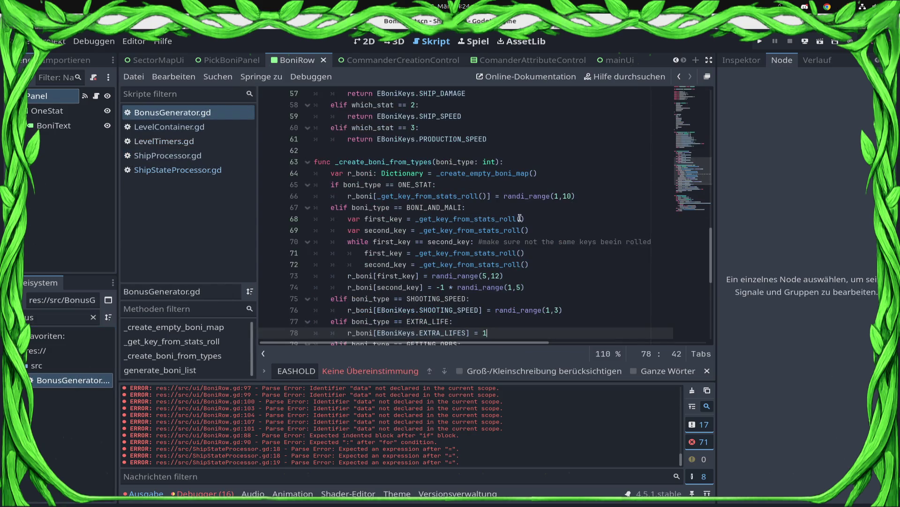
Step: Change line 76's shooting-speed roll from randi_range(1,5) to randi_range(1,3)
{"action": "left_click", "coordinate": [566, 312]}
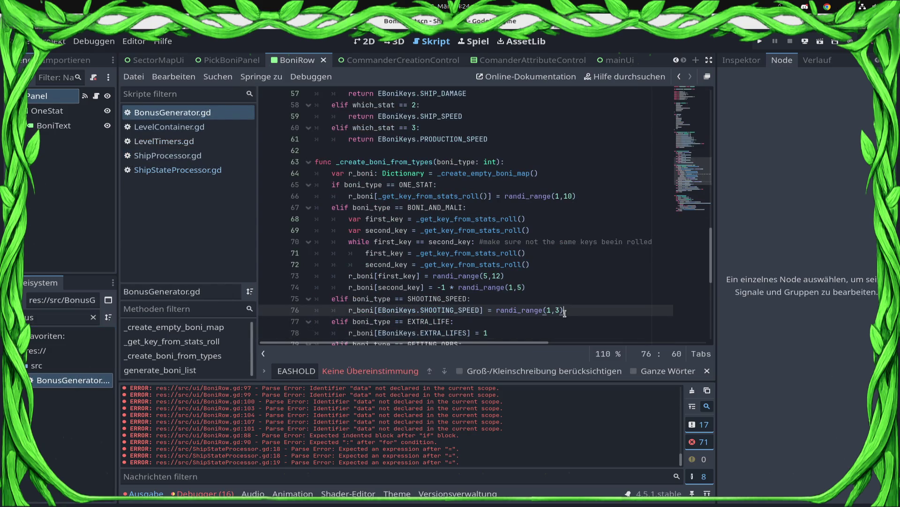
{"action": "left_click", "coordinate": [556, 310]}
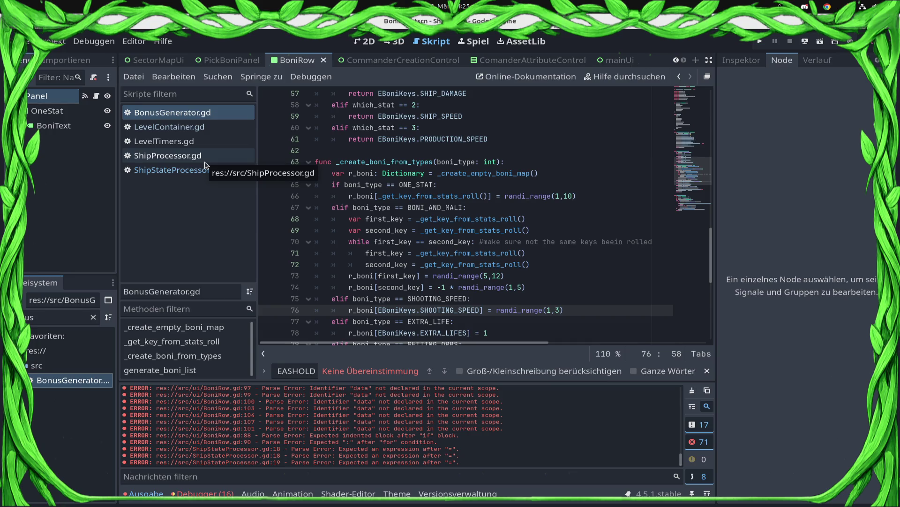
{"action": "key", "text": "BackSpace"}
{"action": "type", "text": "3"}
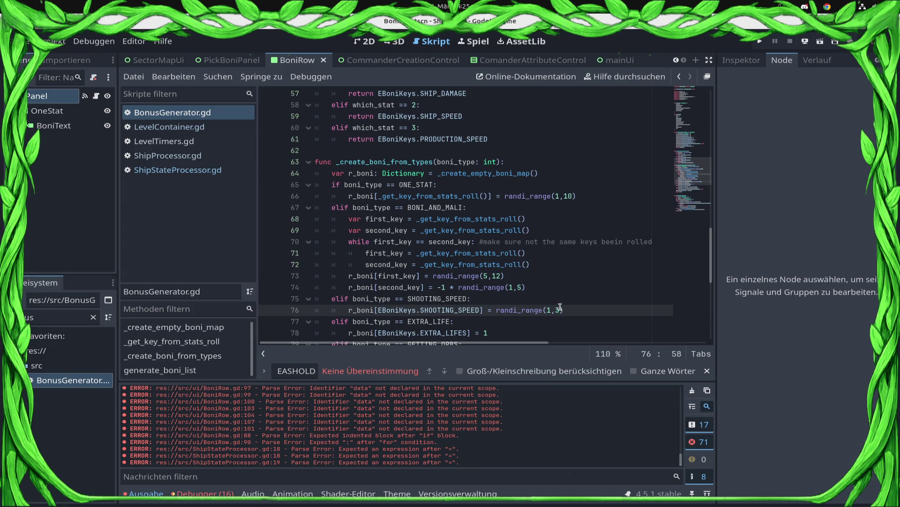
{"action": "left_click", "coordinate": [558, 310]}
{"action": "double_click", "coordinate": [558, 310]}
{"action": "left_click", "coordinate": [164, 175]}
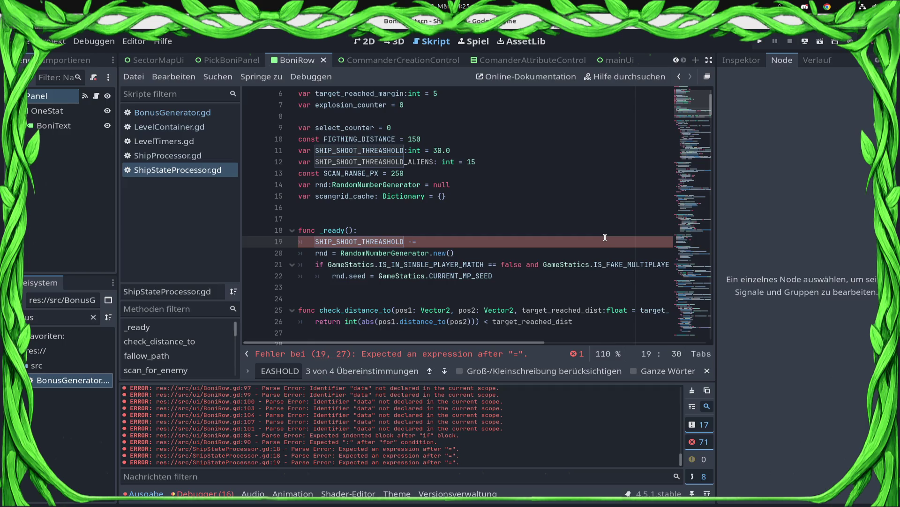
Step: Continue line 19 with 'int(0.5 * GameStatics.profile_data.commander_stats_sp.' using autocomplete
{"action": "type", "text": "0"}
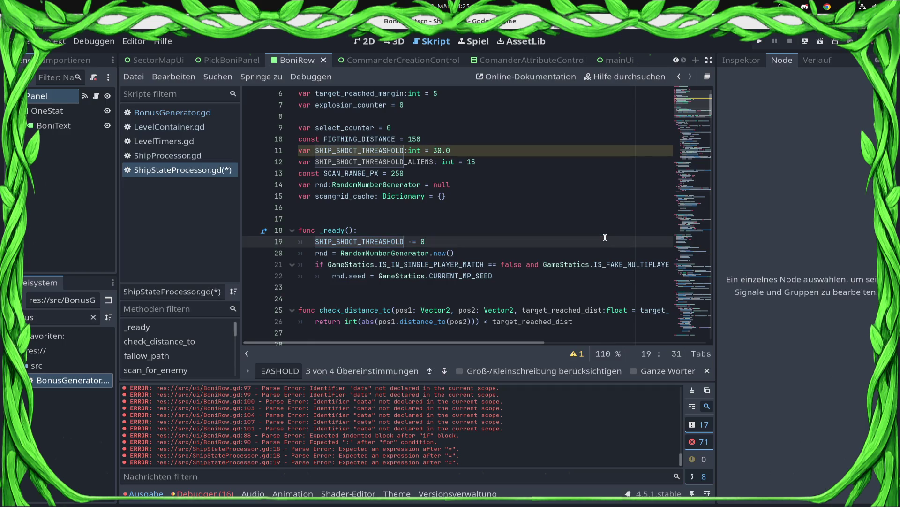
{"action": "type", "text": "int(0.5 *"}
{"action": "type", "text": "itn"}
{"action": "key", "text": "BackSpace"}
{"action": "key", "text": "BackSpace"}
{"action": "type", "text": "nt(0.5 * GameStatics"}
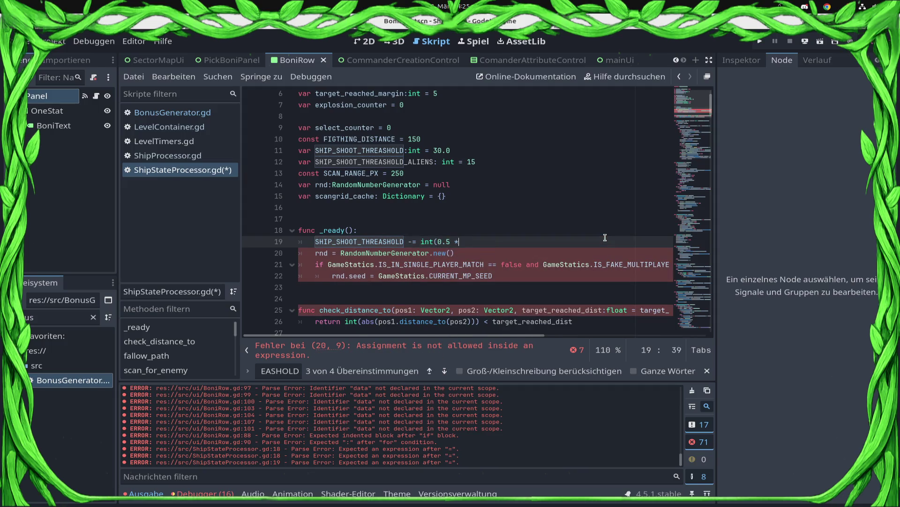
{"action": "type", "text": ".prof"}
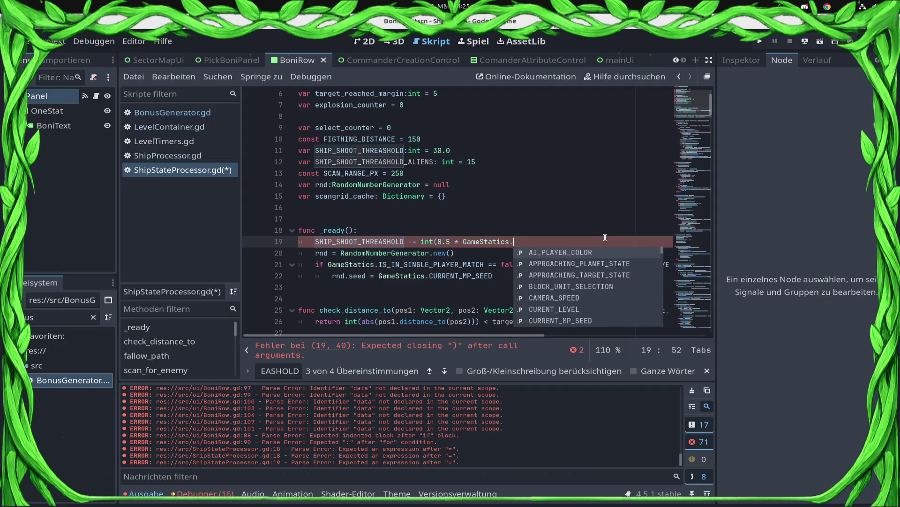
{"action": "key", "text": "Return"}
{"action": "type", "text": ".comm"}
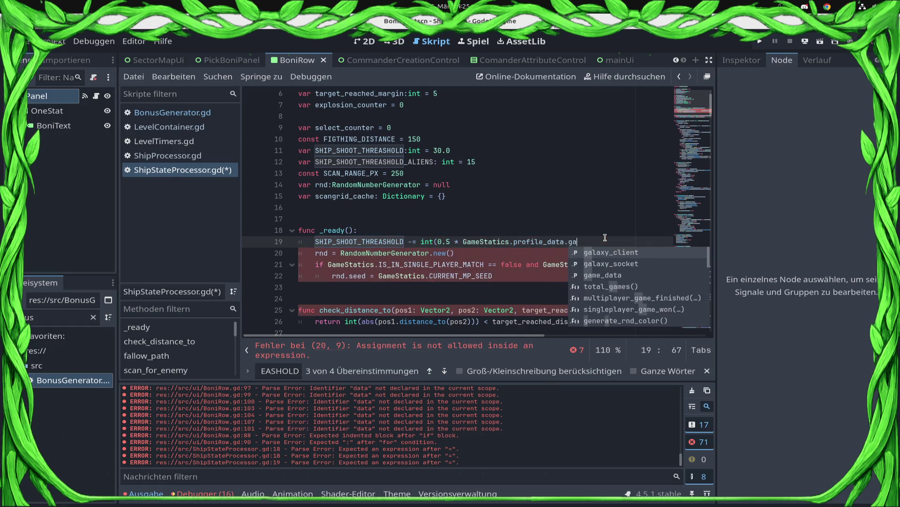
{"action": "key", "text": "Return"}
{"action": "type", "text": "."}
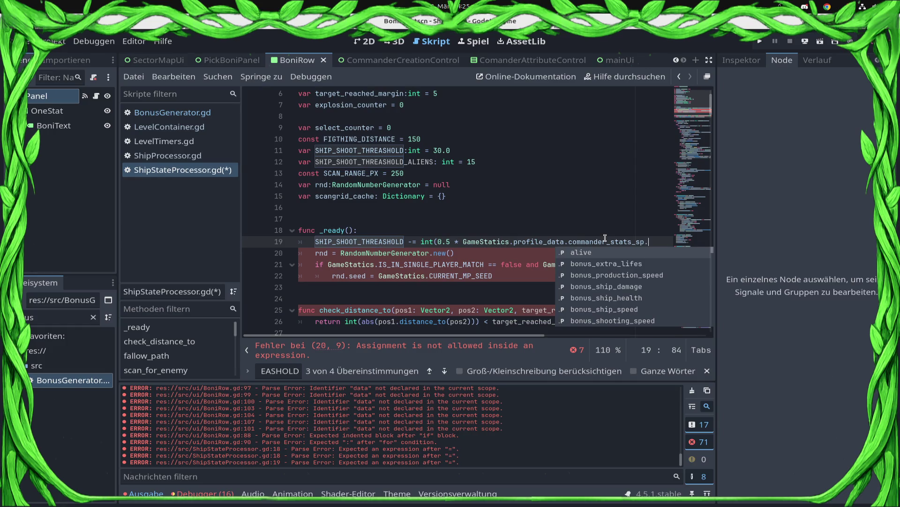
{"action": "type", "text": "bo"}
{"action": "key", "text": "Up"}
{"action": "key", "text": "Up"}
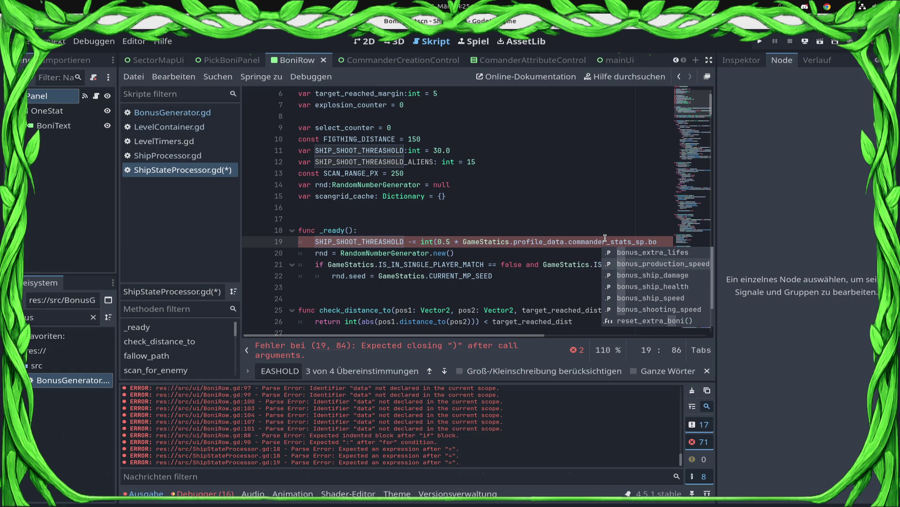
{"action": "key", "text": "Down"}
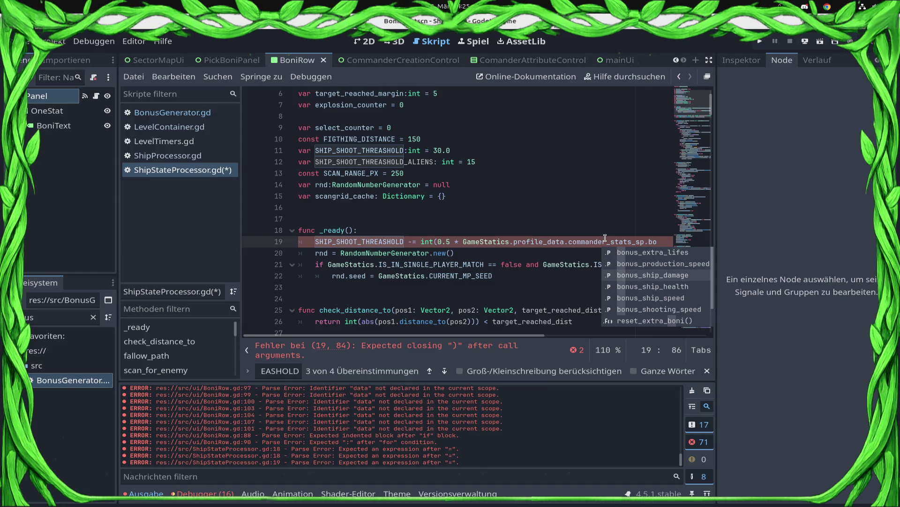
Step: Finish the expression with bonus_shooting_speed and a closing parenthesis, then save
{"action": "key", "text": "BackSpace"}
{"action": "key", "text": "BackSpace"}
{"action": "type", "text": "shoo"}
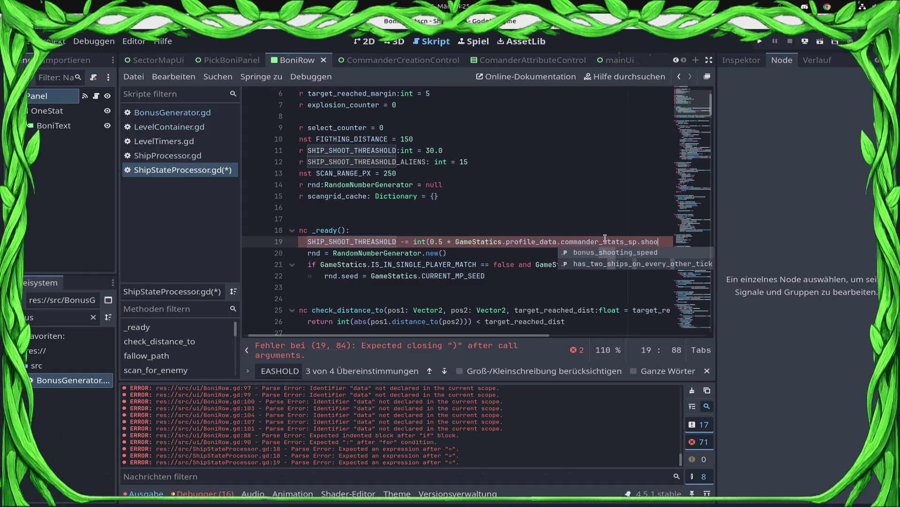
{"action": "key", "text": "Return"}
{"action": "key", "text": "ctrl+s"}
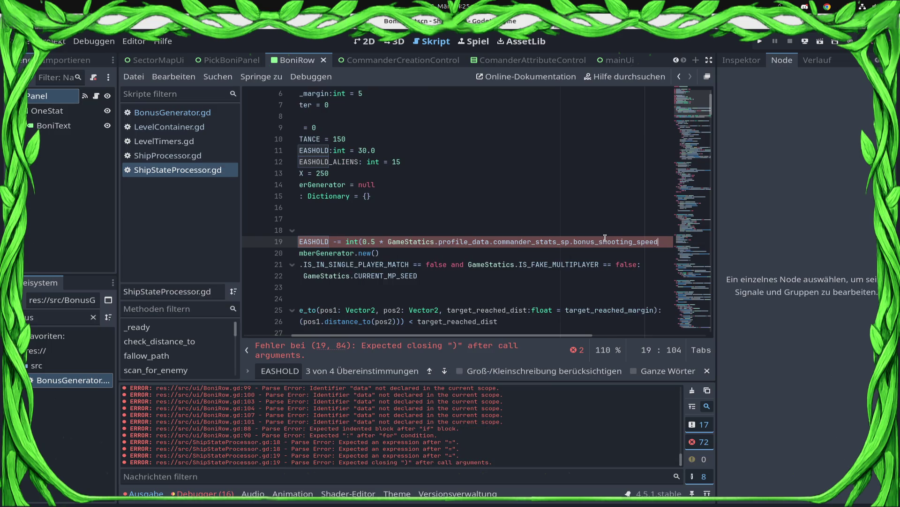
{"action": "type", "text": ")"}
{"action": "key", "text": "ctrl+s"}
{"action": "key", "text": "Home"}
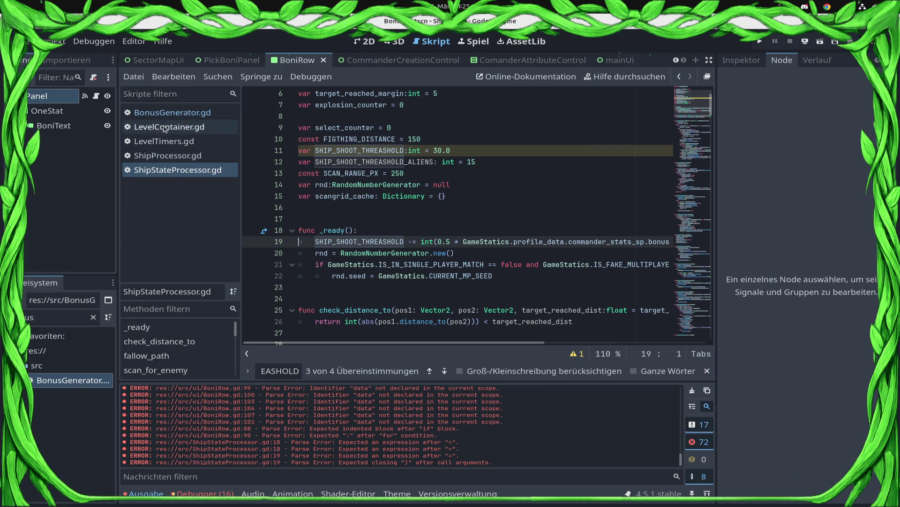
{"action": "left_click", "coordinate": [187, 156]}
Step: In BonusGenerator.gd, change line 76's roll to randi_range(2,3) and save
{"action": "left_click", "coordinate": [178, 112]}
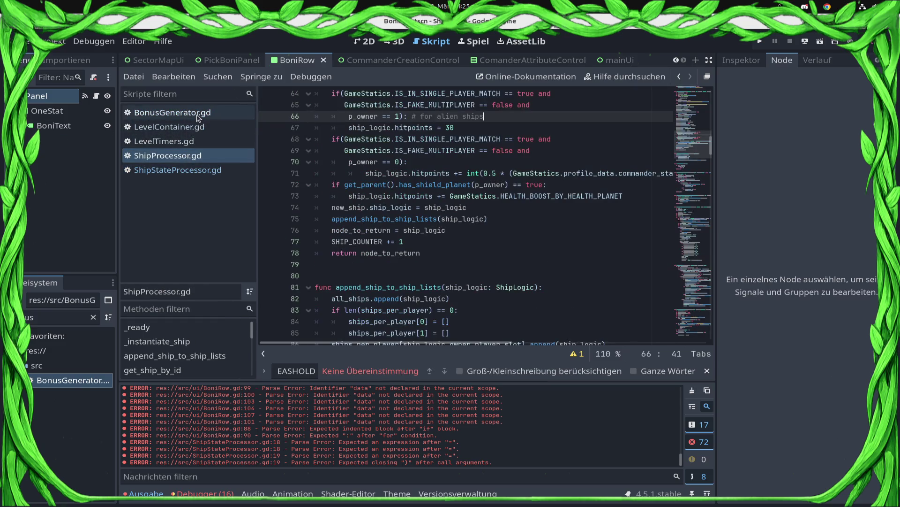
{"action": "left_click", "coordinate": [552, 309]}
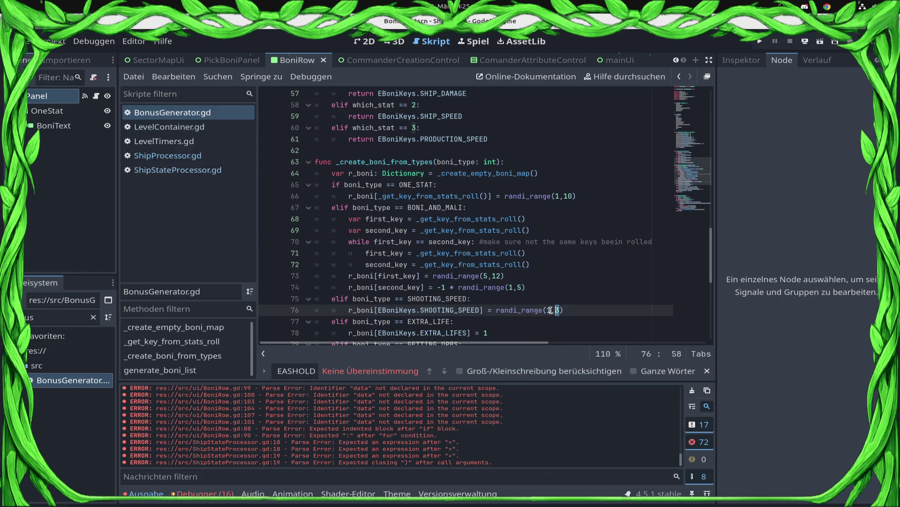
{"action": "key", "text": "BackSpace"}
{"action": "type", "text": "2"}
{"action": "key", "text": "ctrl+s"}
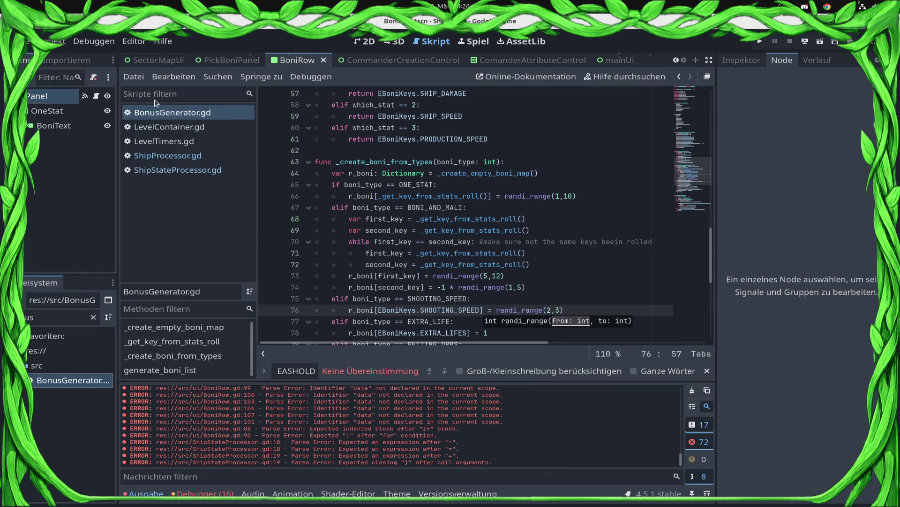
Step: Review ShipStateProcessor.gd's threshold declarations (30.0 and ALIENS 15) and scroll down the script
{"action": "left_click", "coordinate": [167, 155]}
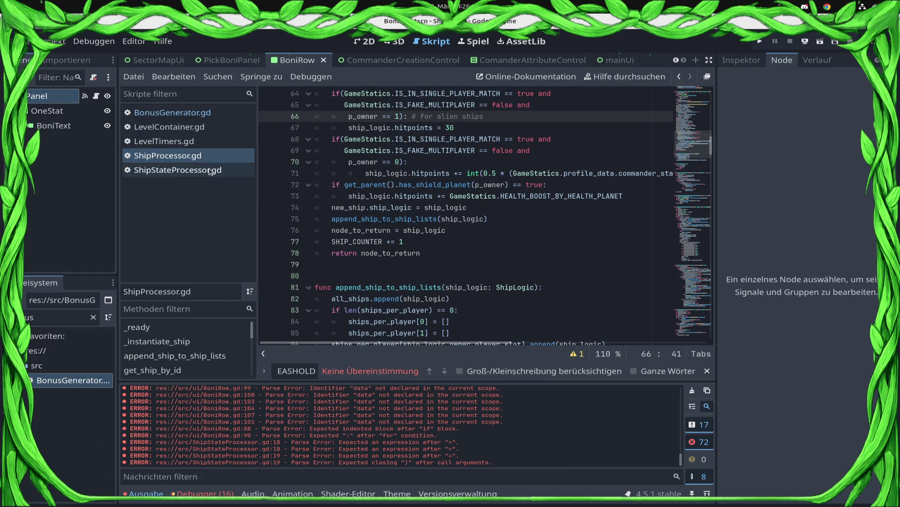
{"action": "left_click", "coordinate": [178, 170]}
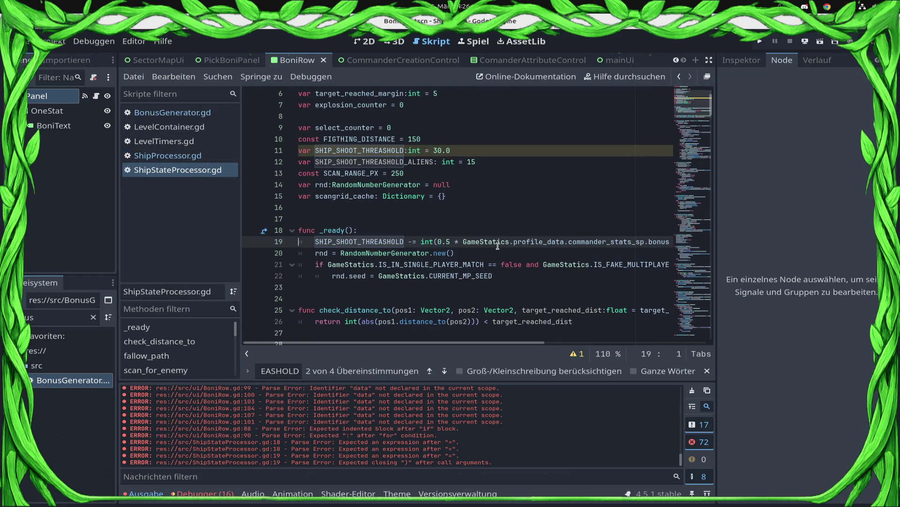
{"action": "mouse_move", "coordinate": [501, 244]}
{"action": "left_click", "coordinate": [437, 154]}
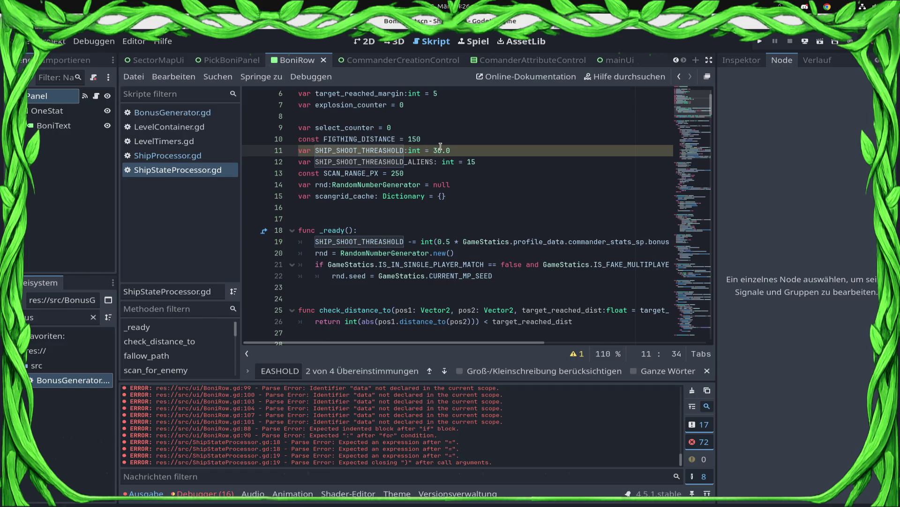
{"action": "left_click", "coordinate": [473, 161]}
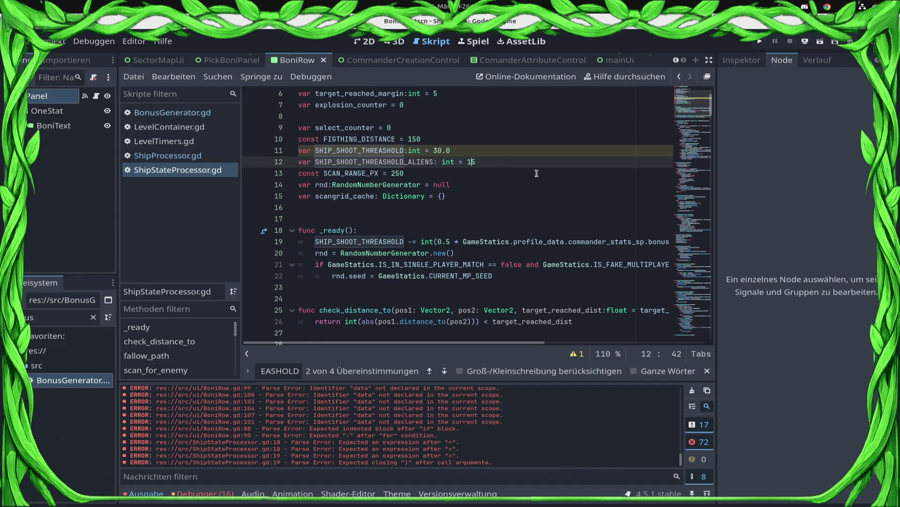
{"action": "scroll", "coordinate": [537, 174], "scroll_direction": "down", "scroll_amount": 6}
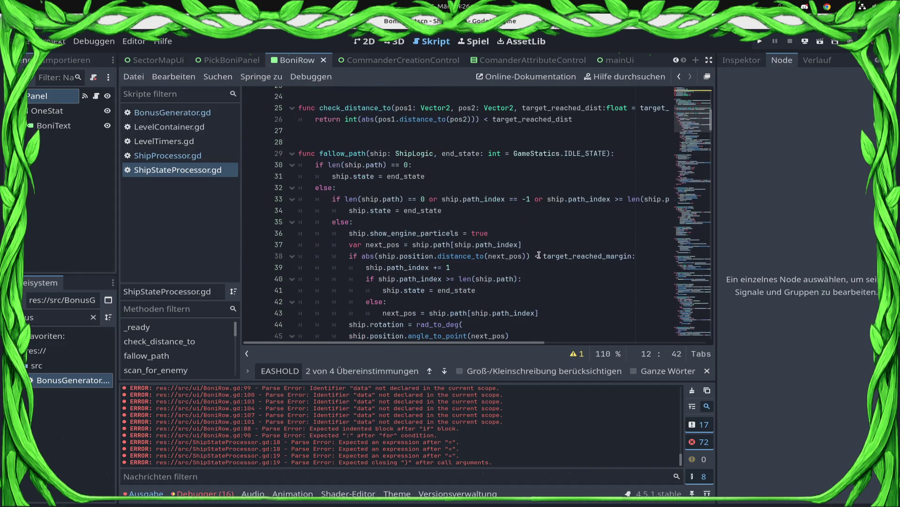
{"action": "scroll", "coordinate": [635, 286], "scroll_direction": "down", "scroll_amount": 14}
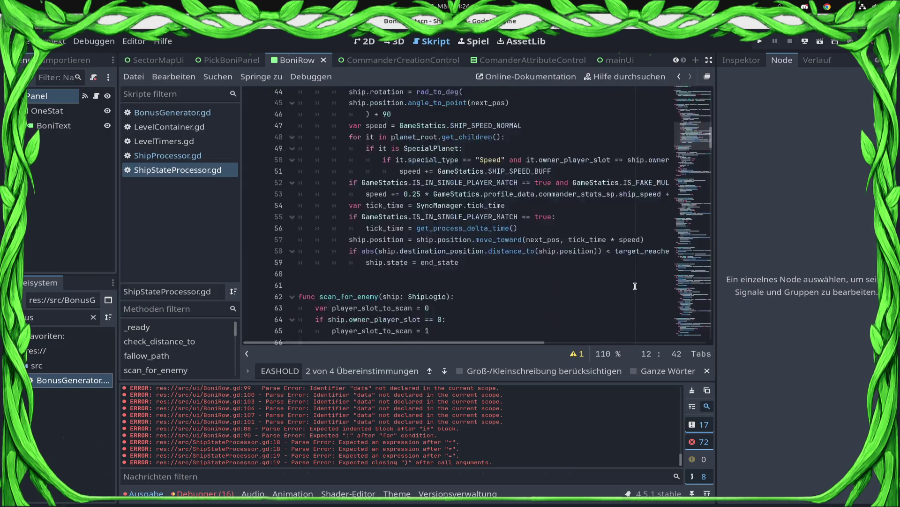
{"action": "scroll", "coordinate": [636, 287], "scroll_direction": "down", "scroll_amount": 20}
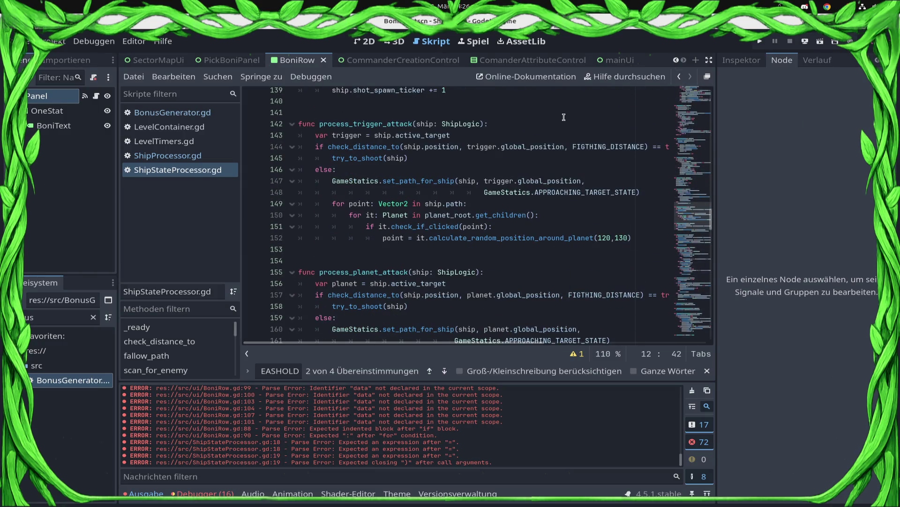
Step: Clear the FileSystem filter, widen the panel, and open OverviewSector0.tscn
{"action": "left_click", "coordinate": [47, 317]}
{"action": "key", "text": "BackSpace"}
{"action": "key", "text": "BackSpace"}
{"action": "key", "text": "BackSpace"}
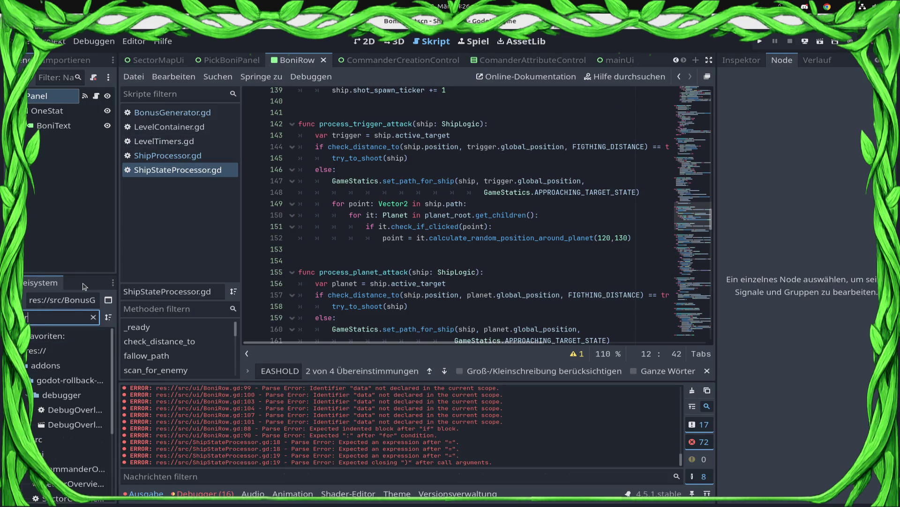
{"action": "scroll", "coordinate": [70, 440], "scroll_direction": "down", "scroll_amount": 5}
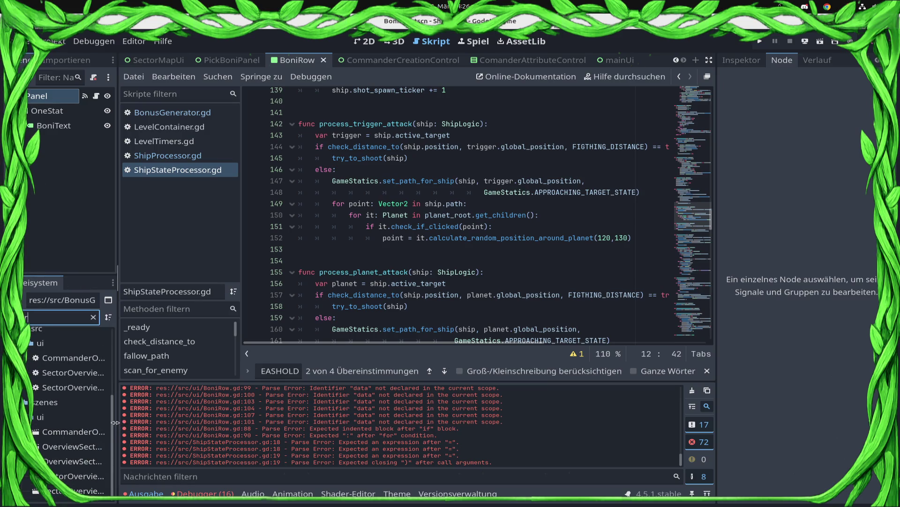
{"action": "mouse_move", "coordinate": [117, 422]}
{"action": "left_mouse_down"}
{"action": "mouse_move", "coordinate": [173, 423]}
{"action": "mouse_move", "coordinate": [160, 423]}
{"action": "left_mouse_up"}
{"action": "double_click", "coordinate": [89, 447]}
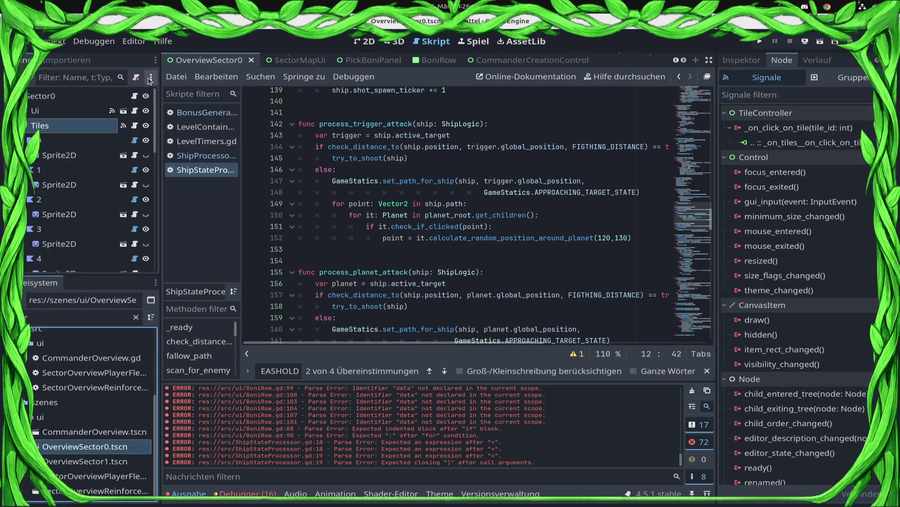
Step: Scroll SectorMapControllerFinal.gd to lines 41–62, the last-match win/loss branch
{"action": "left_click_drag", "start_coordinate": [162, 113], "coordinate": [118, 113]}
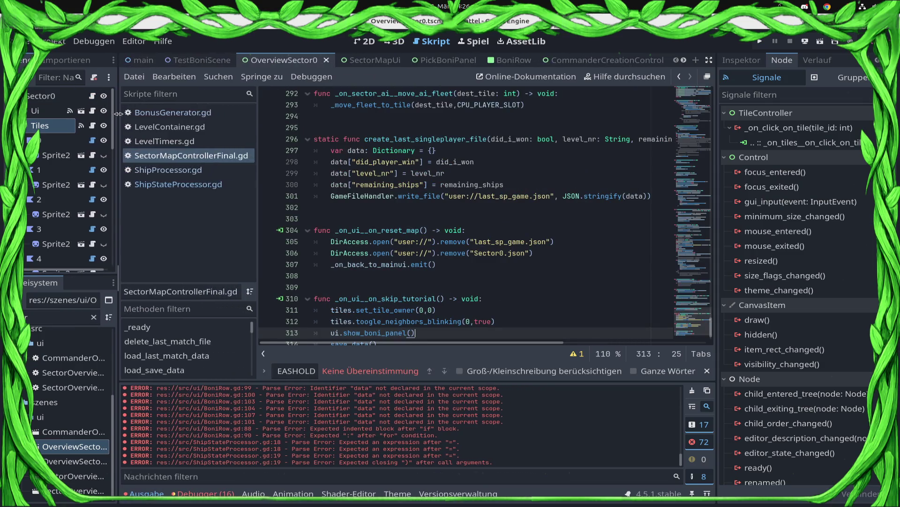
{"action": "scroll", "coordinate": [475, 198], "scroll_direction": "down", "scroll_amount": 1}
{"action": "scroll", "coordinate": [475, 198], "scroll_direction": "up", "scroll_amount": 12}
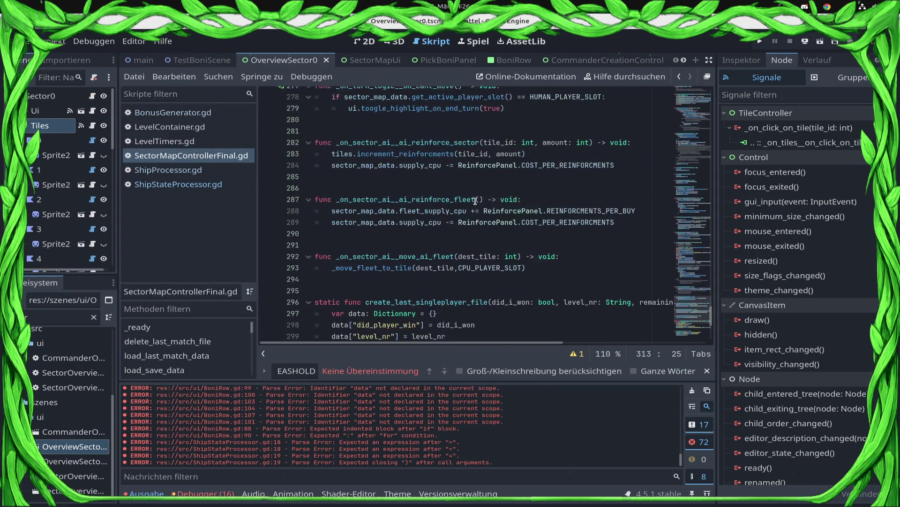
{"action": "scroll", "coordinate": [679, 219], "scroll_direction": "up", "scroll_amount": 20}
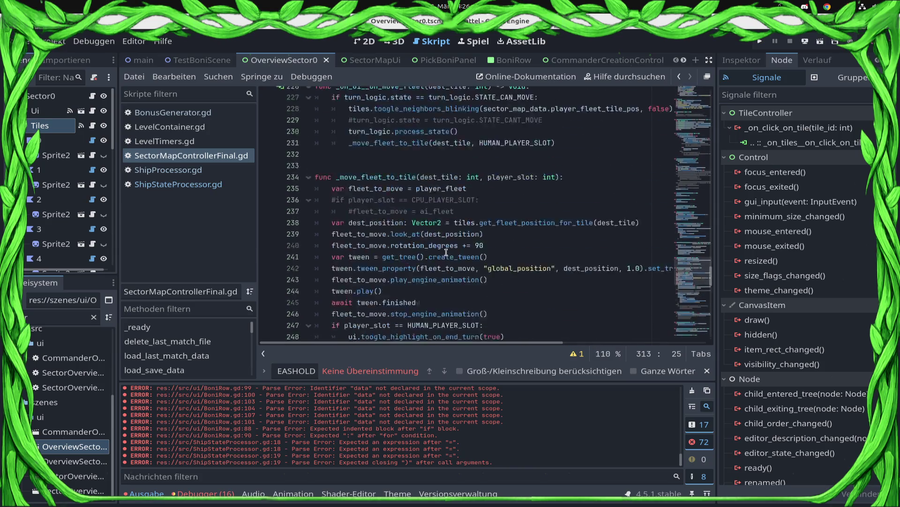
{"action": "mouse_move", "coordinate": [710, 242]}
{"action": "left_mouse_down"}
{"action": "mouse_move", "coordinate": [729, 117]}
{"action": "mouse_move", "coordinate": [734, 148]}
{"action": "mouse_move", "coordinate": [738, 141]}
{"action": "left_mouse_up"}
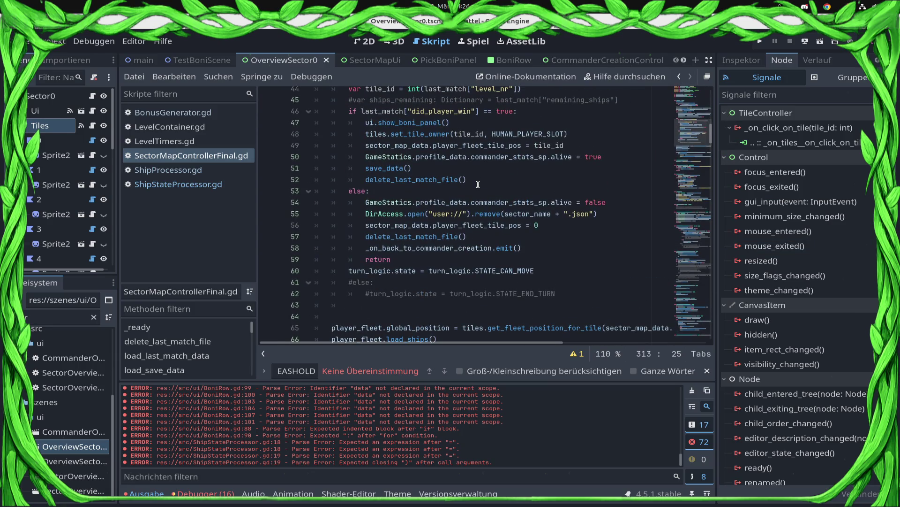
{"action": "scroll", "coordinate": [538, 276], "scroll_direction": "up", "scroll_amount": 1}
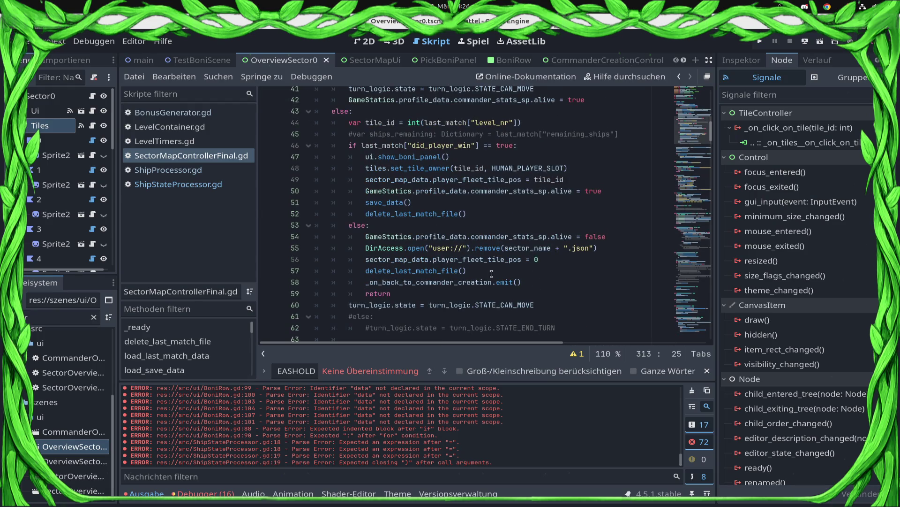
{"action": "left_click", "coordinate": [572, 233]}
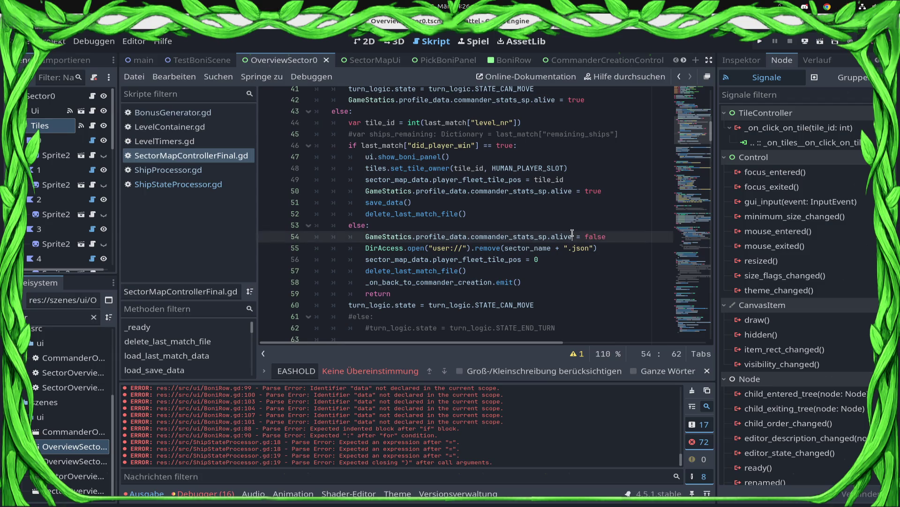
Step: In the loss branch, add 'if GameStatics.profile_data.commander_stats_sp.bonus_extra_lifes > 0:'
{"action": "left_click", "coordinate": [570, 225]}
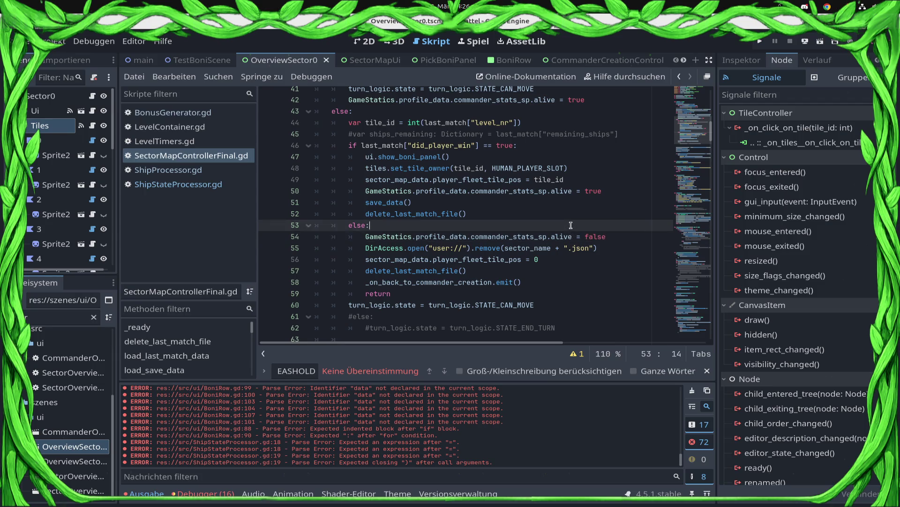
{"action": "key", "text": "Return"}
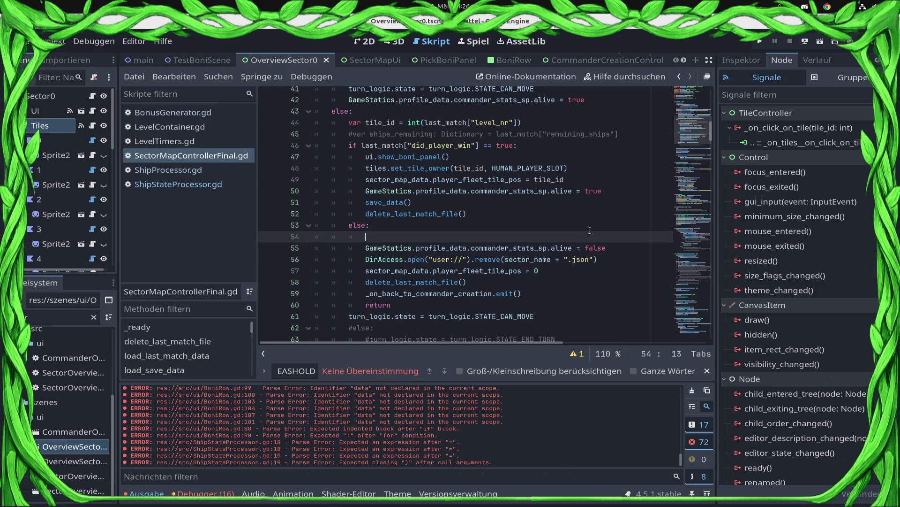
{"action": "type", "text": "ifGameStatics."}
{"action": "type", "text": "prof"}
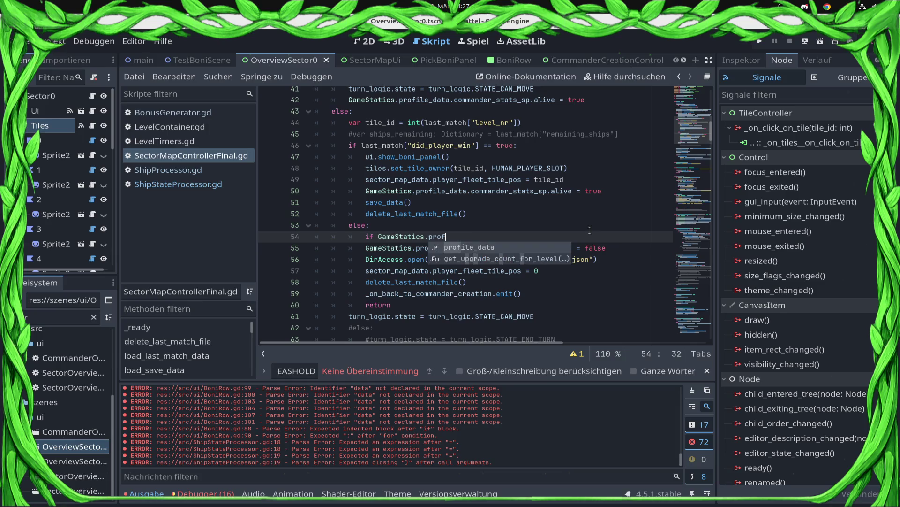
{"action": "type", "text": "ile_data.co"}
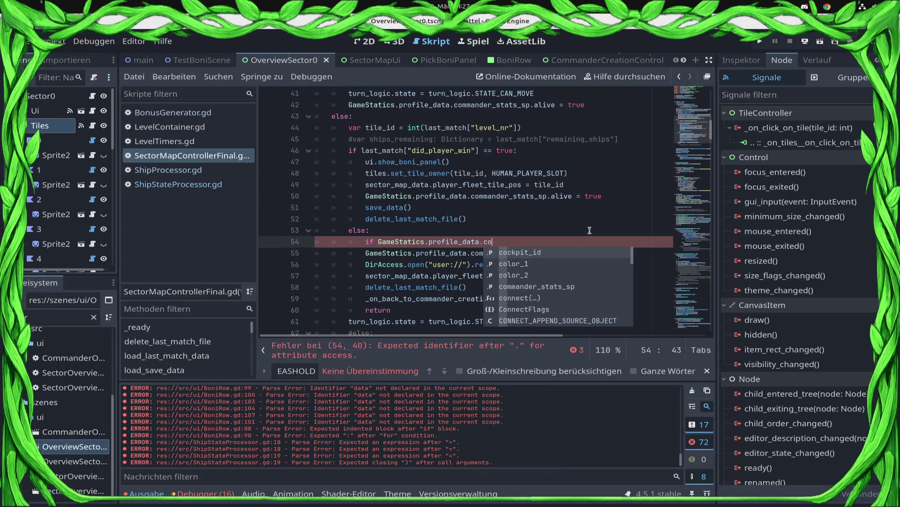
{"action": "type", "text": "mmander_stats_sp.ex"}
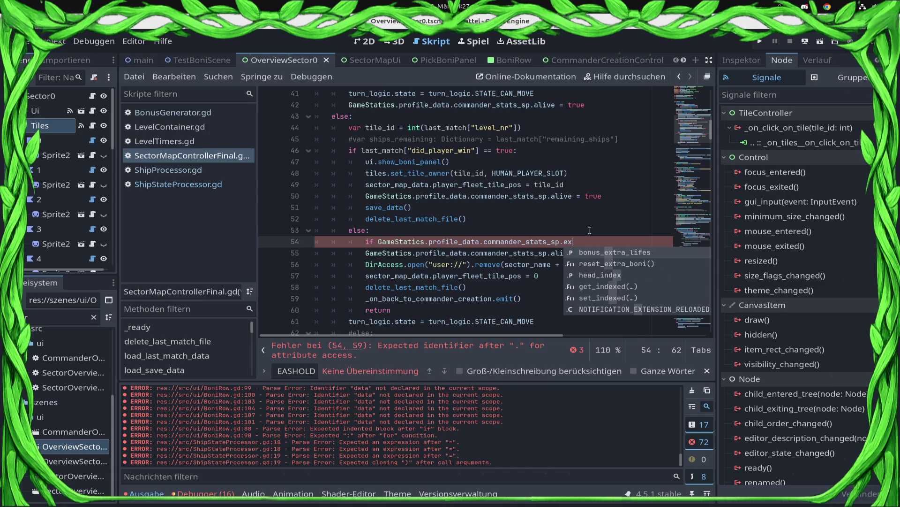
{"action": "key", "text": "Return"}
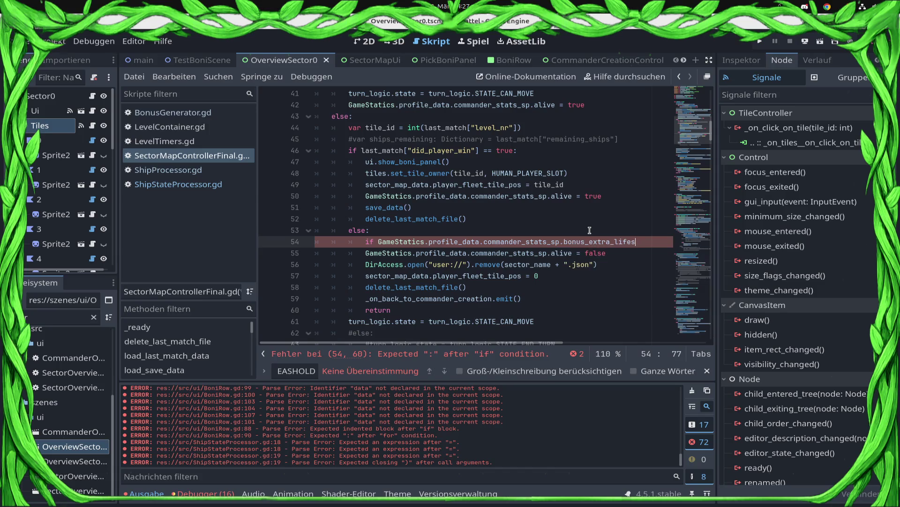
{"action": "type", "text": "0"}
{"action": "key", "text": "Return"}
Step: Inside the condition, decrement bonus_extra_lifes by 1 and save
{"action": "key", "text": "Up"}
{"action": "key", "text": "shift+End"}
{"action": "key", "text": "shift+Left"}
{"action": "key", "text": "shift+Left"}
{"action": "key", "text": "shift+Left"}
{"action": "key", "text": "ctrl+c"}
{"action": "key", "text": "Down"}
{"action": "key", "text": "ctrl+v"}
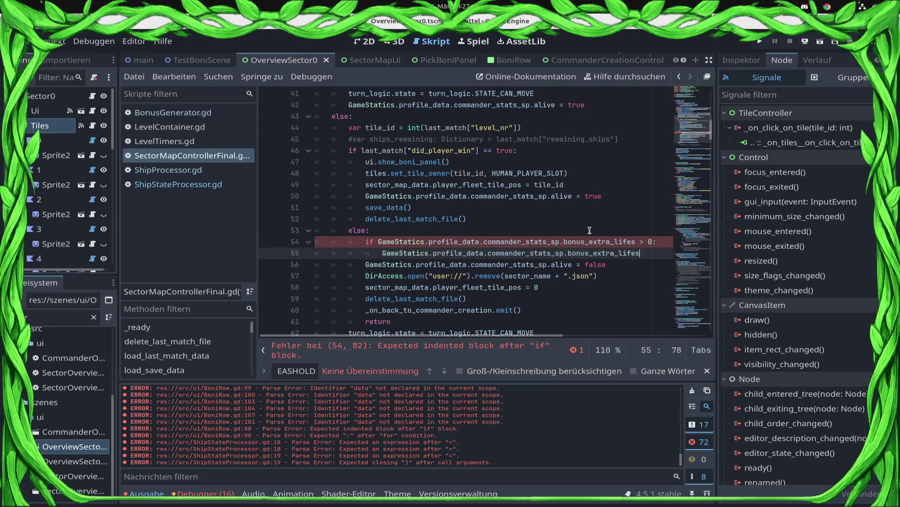
{"action": "key", "text": "BackSpace"}
{"action": "key", "text": "BackSpace"}
{"action": "key", "text": "BackSpace"}
{"action": "type", "text": "-= 1"}
{"action": "key", "text": "ctrl+s"}
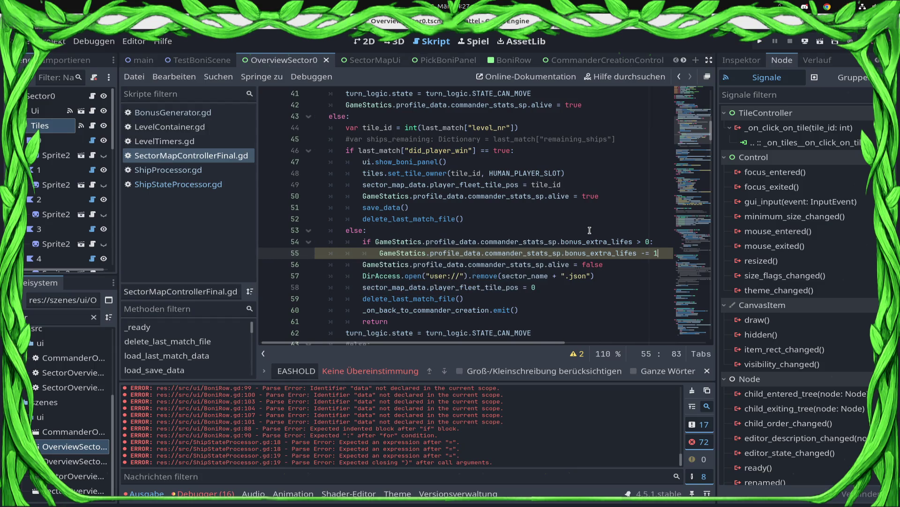
Step: Add an else: and indent the existing death-handling lines under it, then save
{"action": "key", "text": "Return"}
{"action": "key", "text": "BackSpace"}
{"action": "type", "text": "else:"}
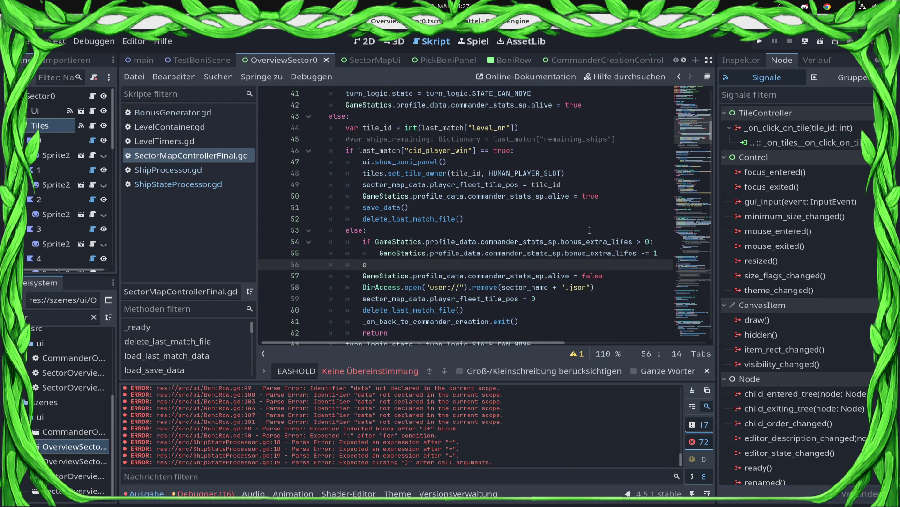
{"action": "key", "text": "Down"}
{"action": "key", "text": "Home"}
{"action": "key", "text": "Tab"}
{"action": "key", "text": "Down"}
{"action": "key", "text": "Tab"}
{"action": "key", "text": "Down"}
{"action": "key", "text": "Tab"}
{"action": "key", "text": "Down"}
{"action": "key", "text": "Tab"}
{"action": "key", "text": "Down"}
{"action": "key", "text": "Tab"}
{"action": "key", "text": "ctrl+s"}
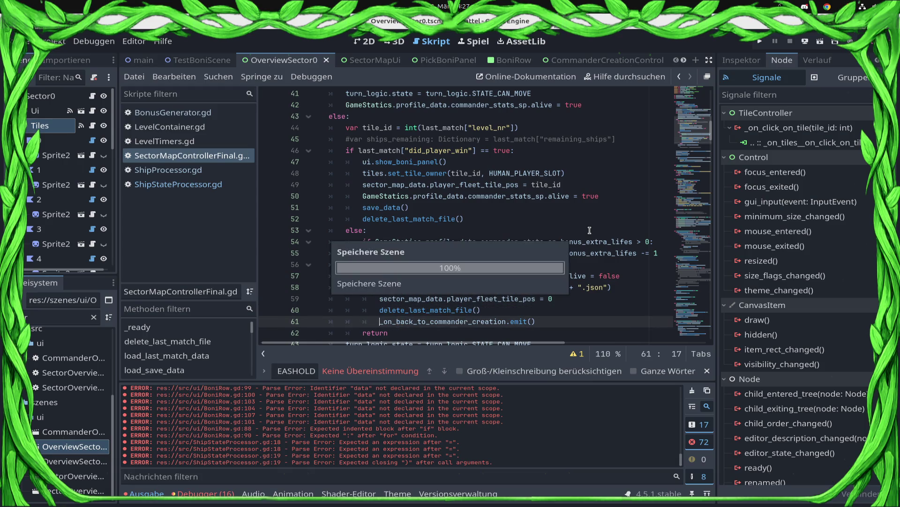
{"action": "key", "text": "Down"}
{"action": "key", "text": "Tab"}
{"action": "key", "text": "ctrl+s"}
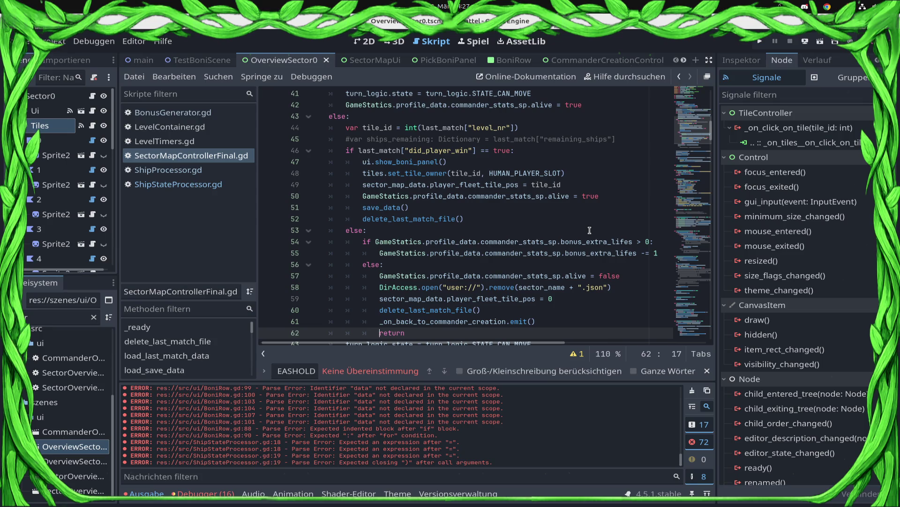
Step: Copy the fleet-restore lines 39–42, including player_fleet_tile_pos and movement
{"action": "scroll", "coordinate": [422, 209], "scroll_direction": "down", "scroll_amount": 3}
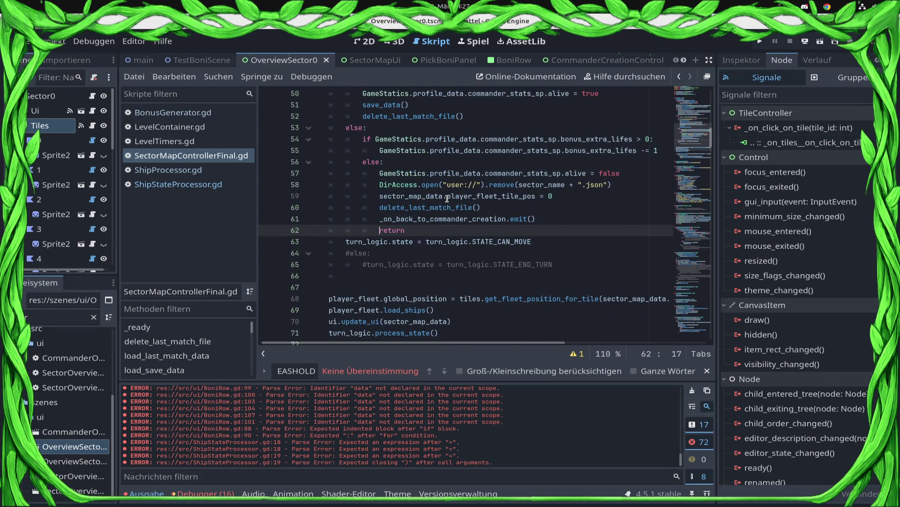
{"action": "scroll", "coordinate": [448, 198], "scroll_direction": "up", "scroll_amount": 1}
{"action": "scroll", "coordinate": [448, 197], "scroll_direction": "up", "scroll_amount": 3}
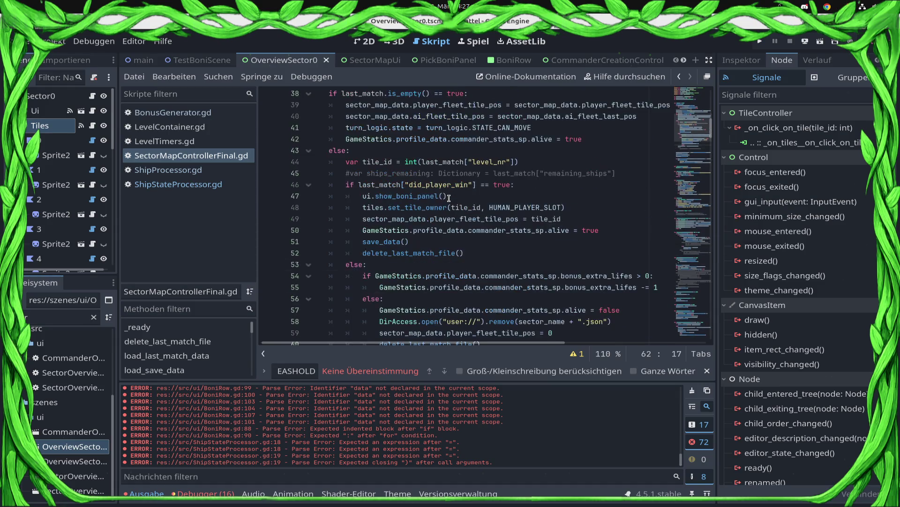
{"action": "scroll", "coordinate": [449, 198], "scroll_direction": "up", "scroll_amount": 2}
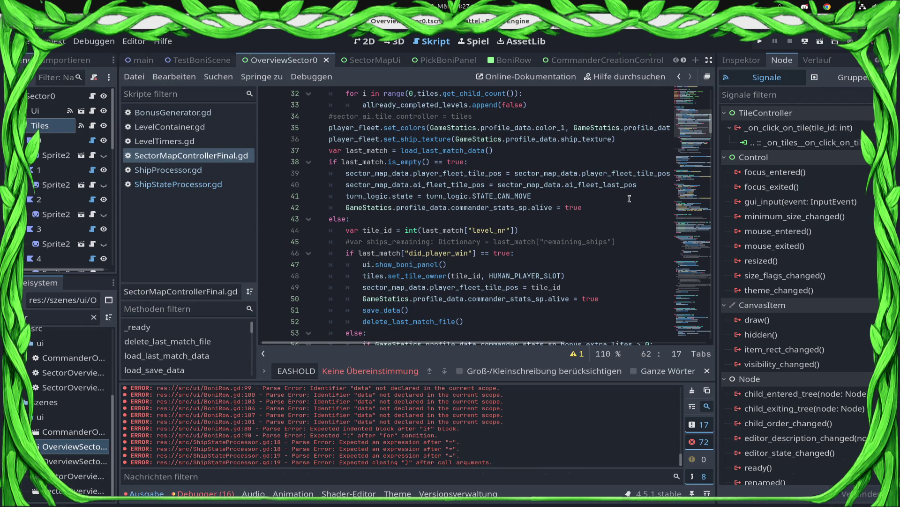
{"action": "left_click", "coordinate": [601, 173]}
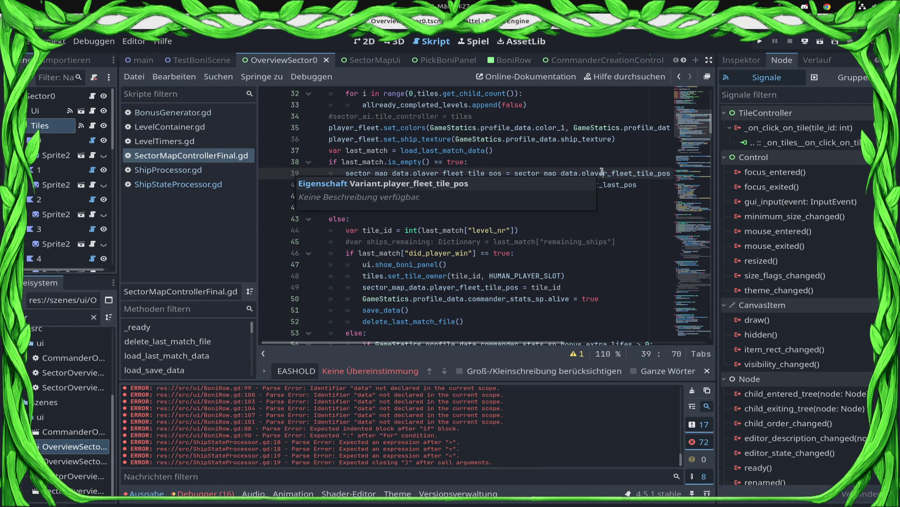
{"action": "key", "text": "End"}
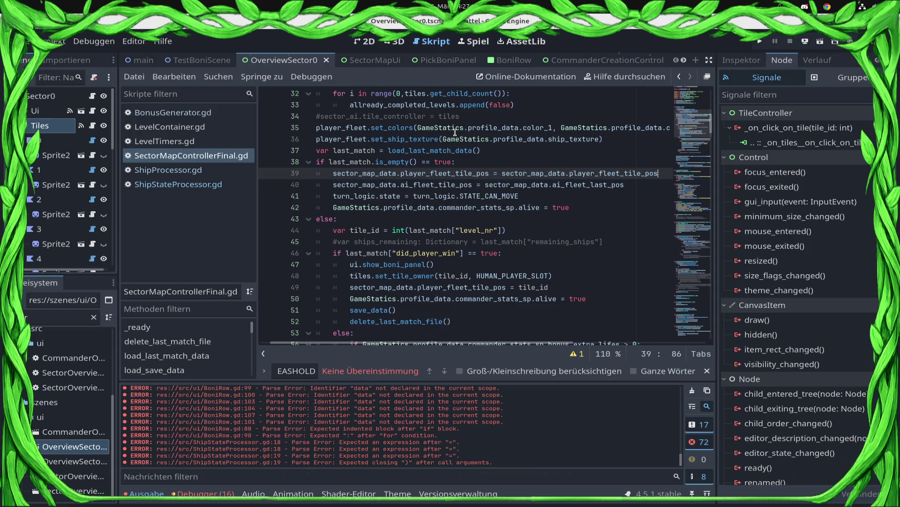
{"action": "key", "text": "Down"}
{"action": "key", "text": "Down"}
{"action": "key", "text": "Down"}
{"action": "key", "text": "Up"}
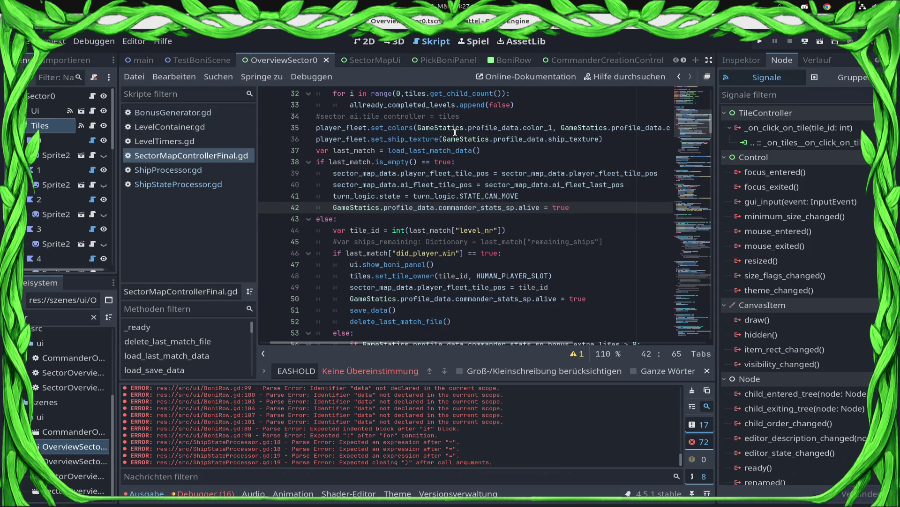
{"action": "key", "text": "shift+Up"}
{"action": "key", "text": "shift+Up"}
{"action": "key", "text": "shift+Up"}
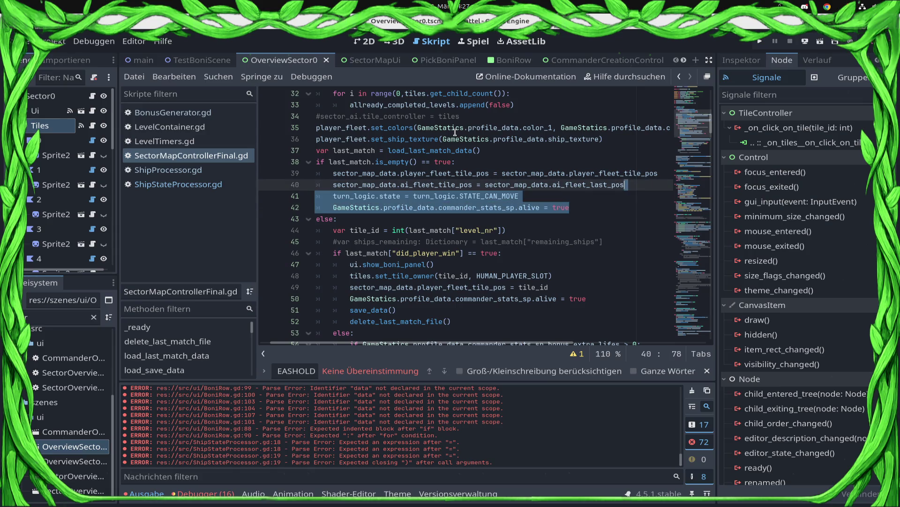
{"action": "key", "text": "shift+Home"}
{"action": "key", "text": "Down"}
{"action": "key", "text": "Down"}
{"action": "key", "text": "Down"}
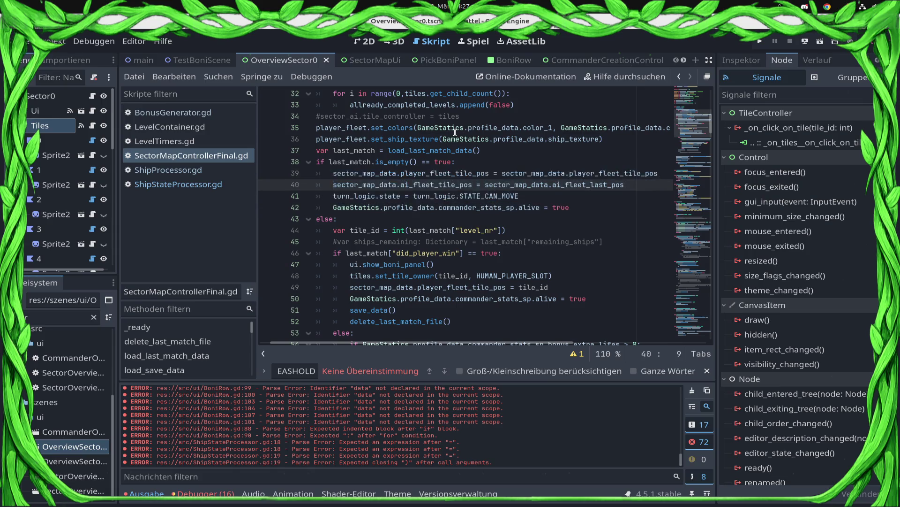
Step: Paste the fleet-restore lines after the decrement in the extra-life branch, indent them, and save
{"action": "key", "text": "Up"}
{"action": "key", "text": "Up"}
{"action": "key", "text": "Up"}
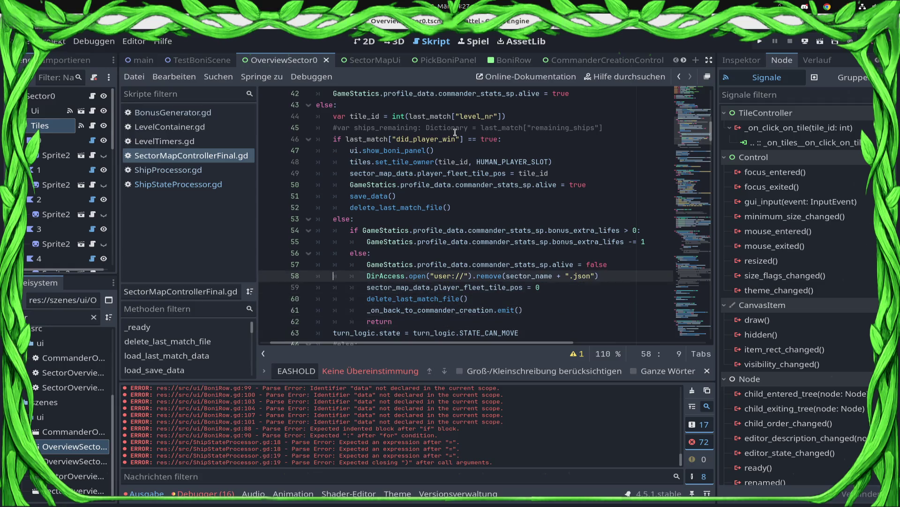
{"action": "key", "text": "Down"}
{"action": "key", "text": "End"}
{"action": "key", "text": "Return"}
{"action": "key", "text": "ctrl+v"}
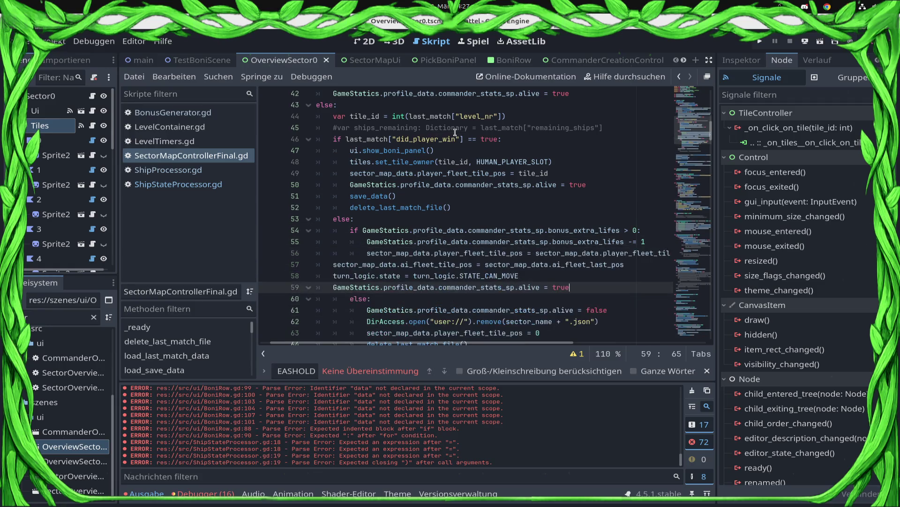
{"action": "key", "text": "Up"}
{"action": "key", "text": "Up"}
{"action": "key", "text": "Home"}
{"action": "key", "text": "Tab"}
{"action": "key", "text": "Tab"}
{"action": "key", "text": "Down"}
{"action": "key", "text": "Home"}
{"action": "key", "text": "Tab"}
{"action": "key", "text": "Tab"}
{"action": "key", "text": "Down"}
{"action": "key", "text": "Home"}
{"action": "key", "text": "Tab"}
{"action": "key", "text": "Tab"}
{"action": "key", "text": "ctrl+s"}
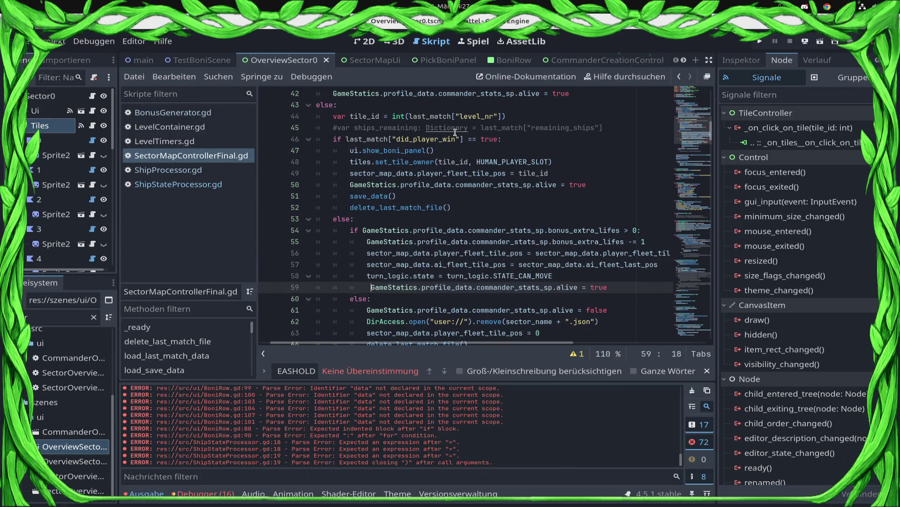
Step: Add a GameStatics.profile_data.commander_stats_sp.write_to_nakama() call, save, and open the PickBoniPanel scene
{"action": "scroll", "coordinate": [461, 224], "scroll_direction": "down", "scroll_amount": 3}
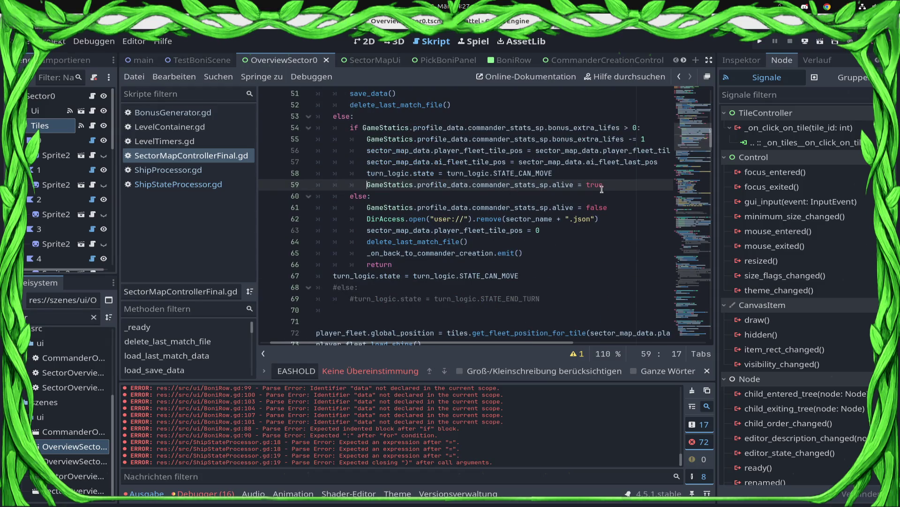
{"action": "left_click", "coordinate": [638, 184]}
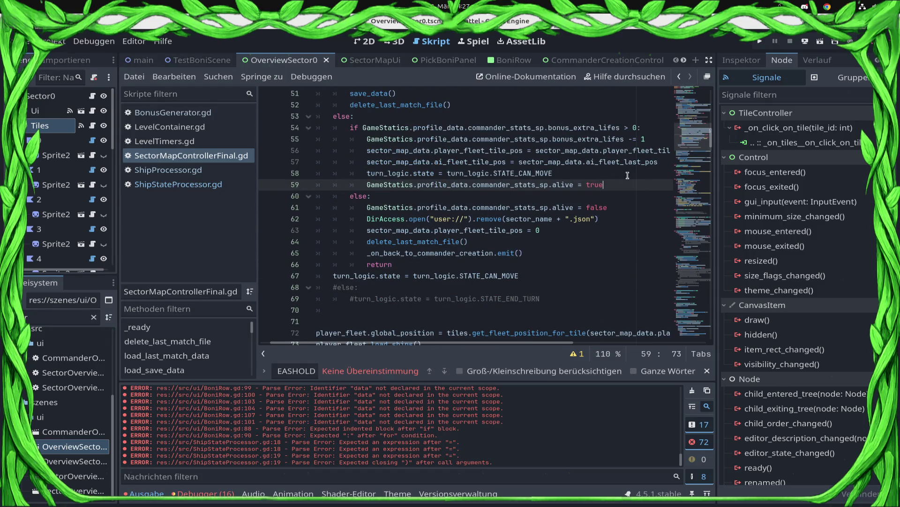
{"action": "left_click", "coordinate": [549, 142]}
{"action": "left_click", "coordinate": [362, 139], "text": "shift"}
{"action": "key", "text": "ctrl+c"}
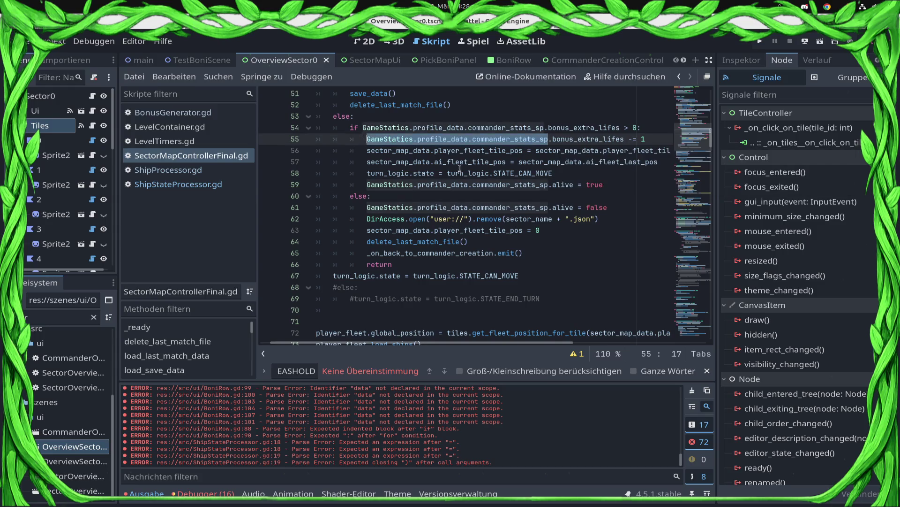
{"action": "left_click", "coordinate": [620, 187]}
{"action": "key", "text": "Return"}
{"action": "key", "text": "ctrl+v"}
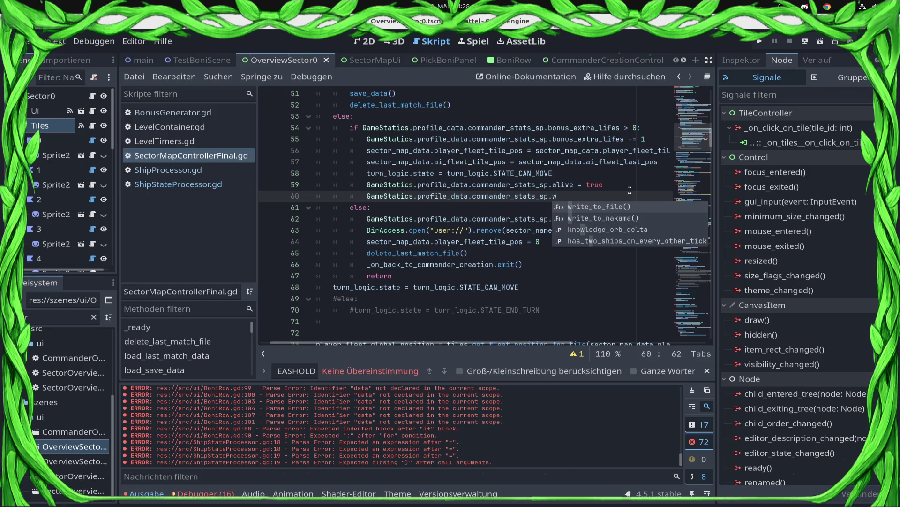
{"action": "key", "text": "Down"}
{"action": "key", "text": "Return"}
{"action": "key", "text": "ctrl+s"}
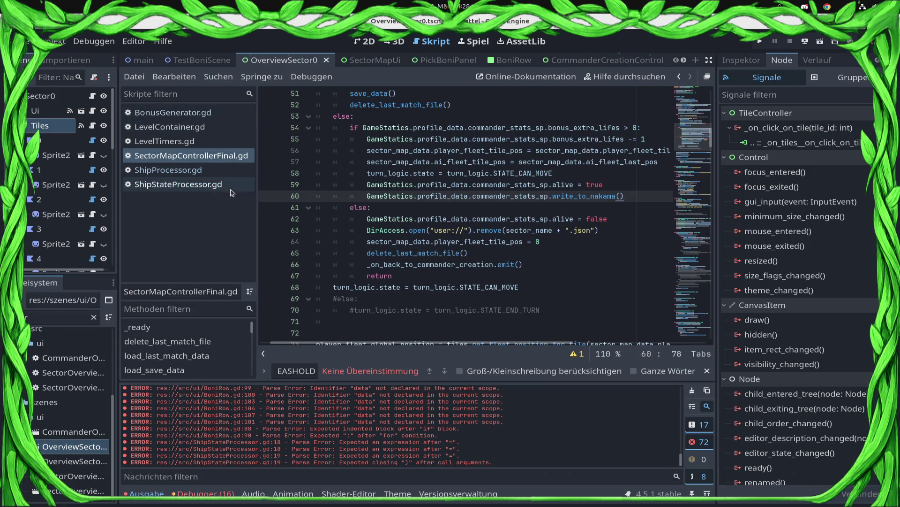
{"action": "left_click", "coordinate": [445, 60]}
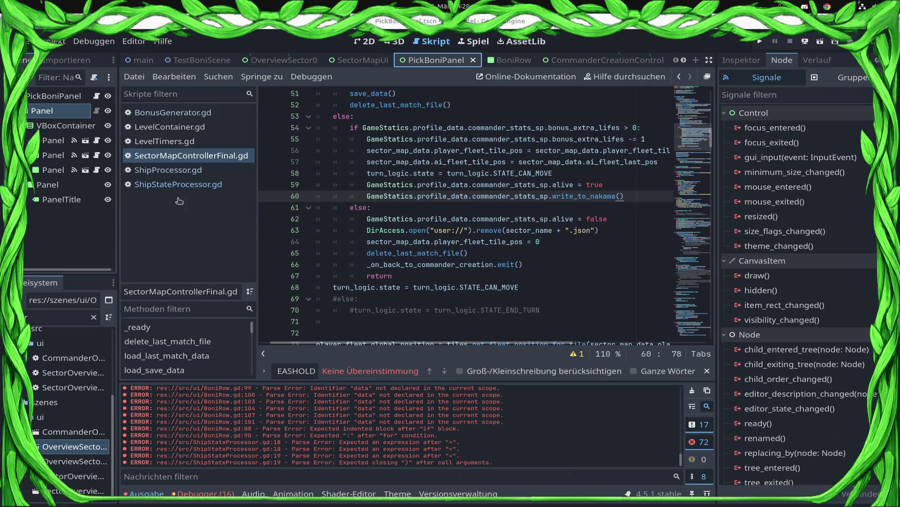
Step: In PickBoniPanel.gd insert commander_stats_sp.write_to_nakama() before the emit call, then return to OverviewSector0
{"action": "left_click", "coordinate": [96, 96]}
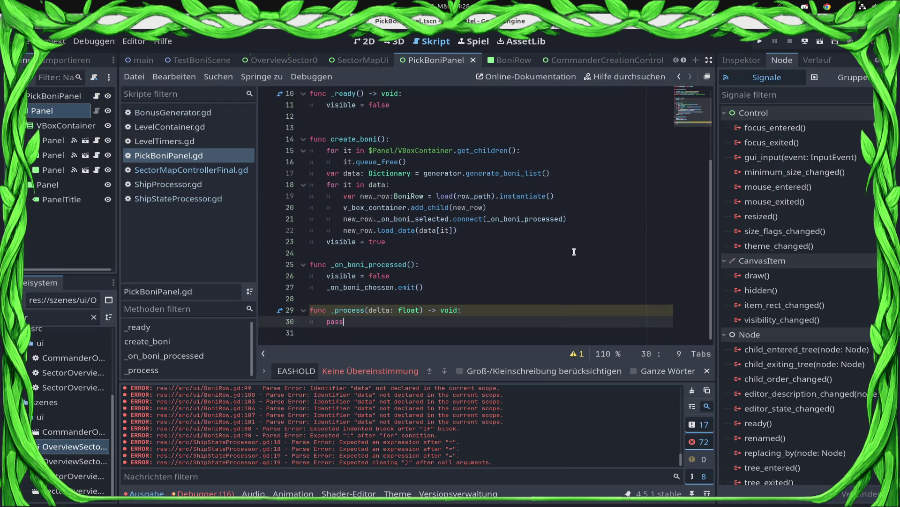
{"action": "left_click", "coordinate": [494, 283]}
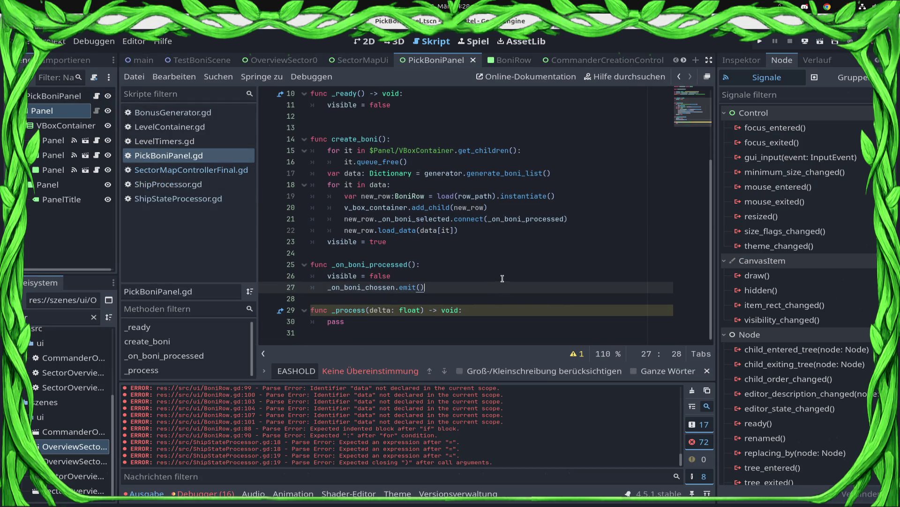
{"action": "key", "text": "Home"}
{"action": "key", "text": "Return"}
{"action": "key", "text": "Up"}
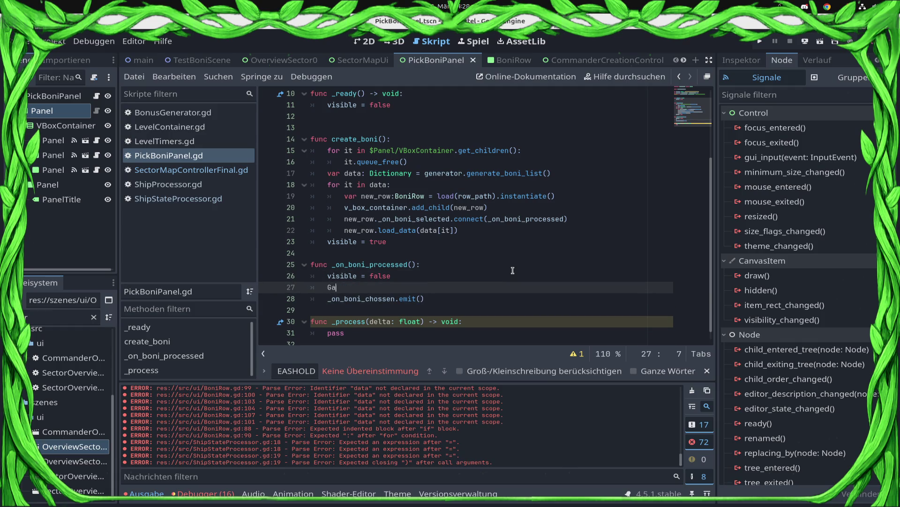
{"action": "type", "text": "ameStatics."}
{"action": "type", "text": "profile_data.co"}
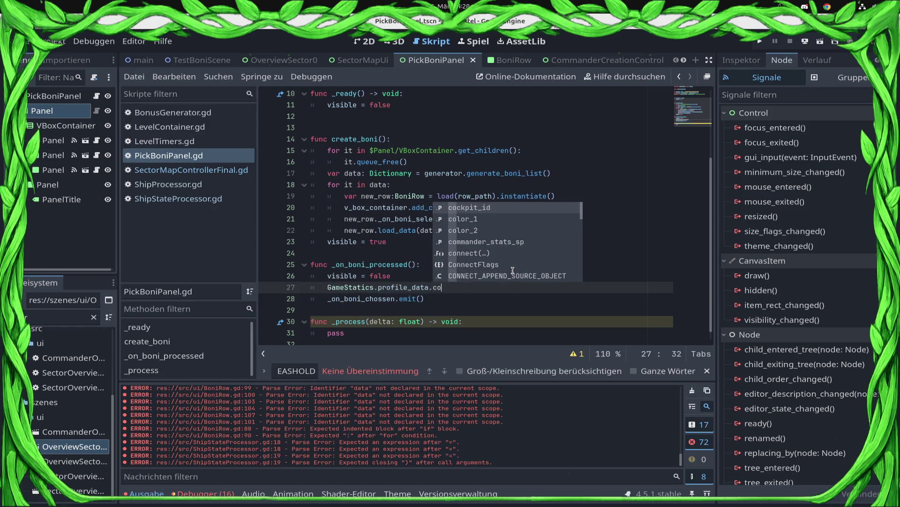
{"action": "key", "text": "Down"}
{"action": "key", "text": "Down"}
{"action": "key", "text": "Down"}
{"action": "key", "text": "Return"}
{"action": "type", "text": ".wi"}
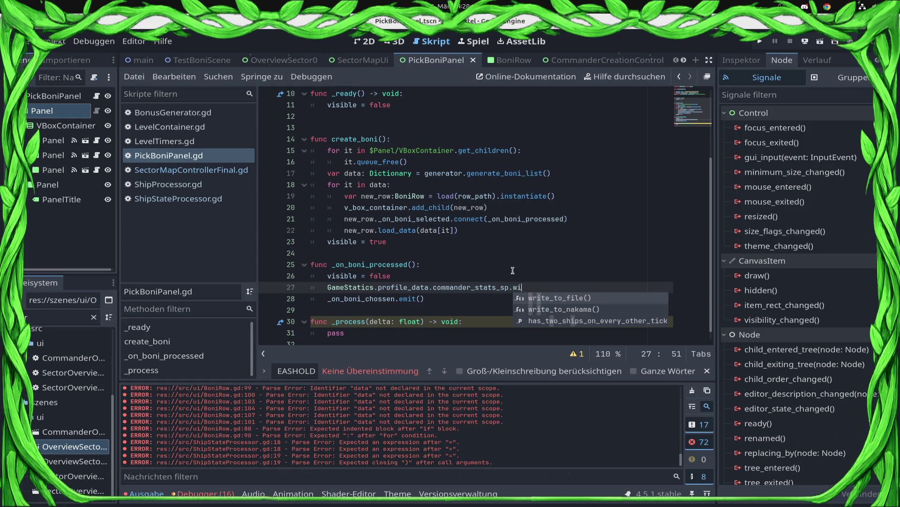
{"action": "key", "text": "Down"}
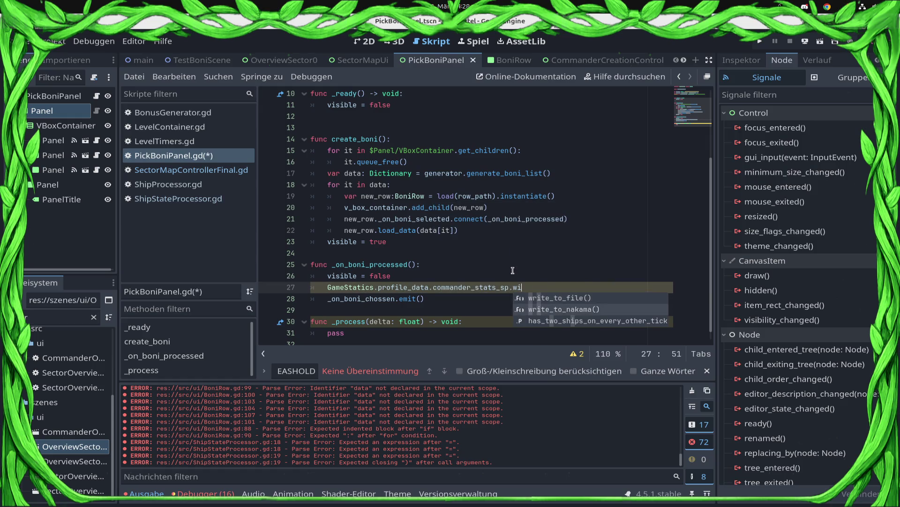
{"action": "key", "text": "Return"}
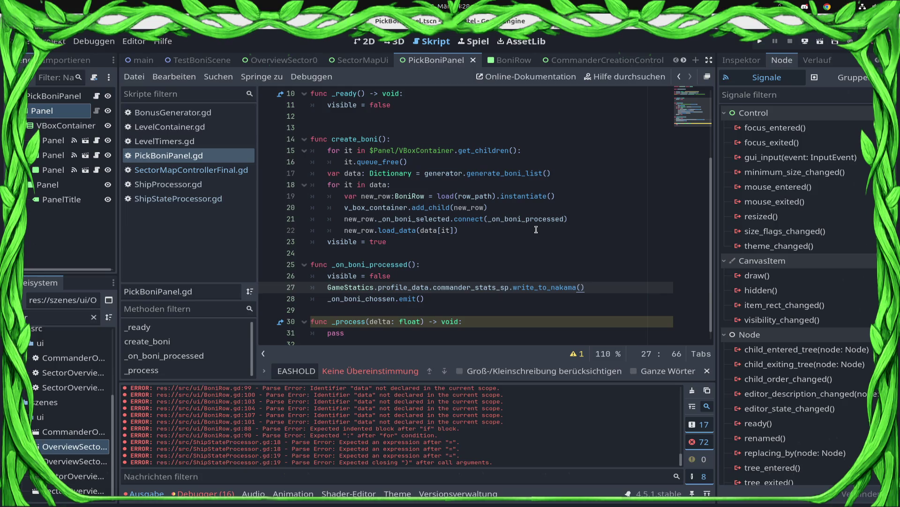
{"action": "left_click", "coordinate": [277, 60]}
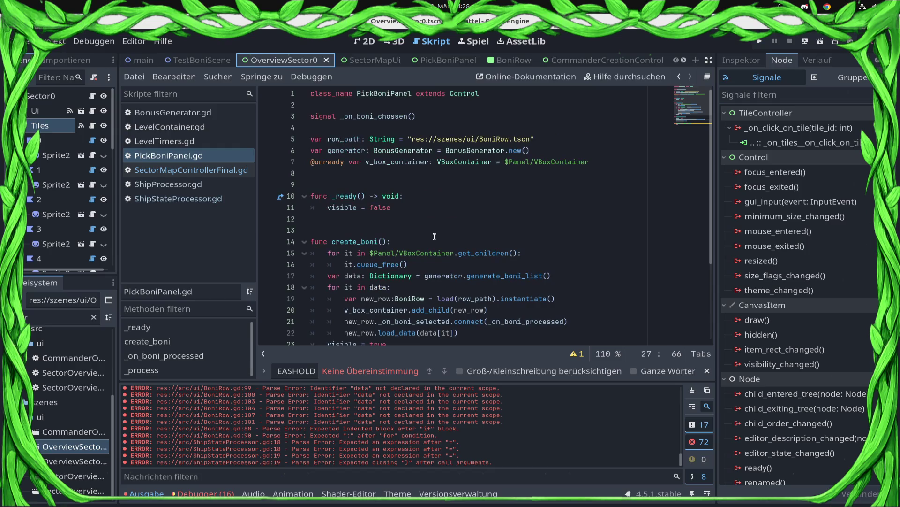
Step: Open SectorMapControllerFinal.gd and look over the top of its code
{"action": "left_click", "coordinate": [187, 170]}
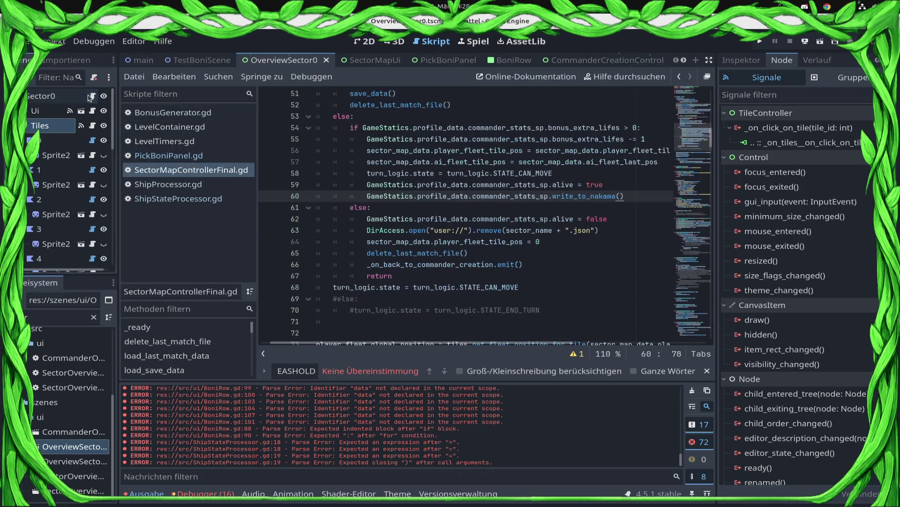
{"action": "scroll", "coordinate": [564, 150], "scroll_direction": "up", "scroll_amount": 3}
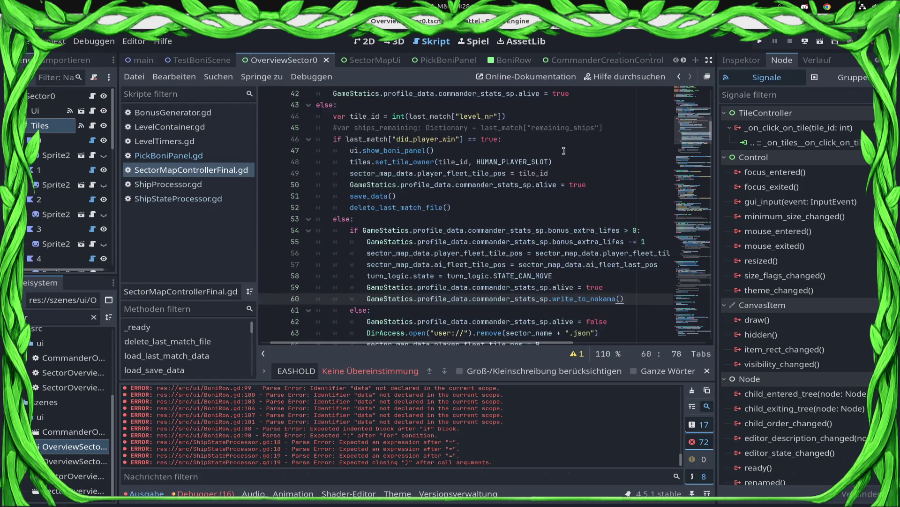
{"action": "scroll", "coordinate": [564, 150], "scroll_direction": "up", "scroll_amount": 5}
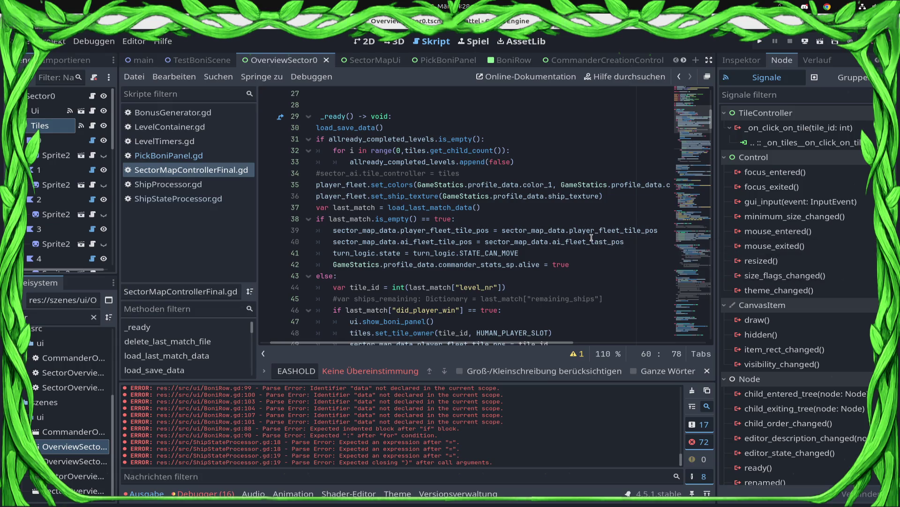
{"action": "left_click_drag", "start_coordinate": [576, 229], "coordinate": [316, 219]}
{"action": "scroll", "coordinate": [381, 195], "scroll_direction": "up", "scroll_amount": 6}
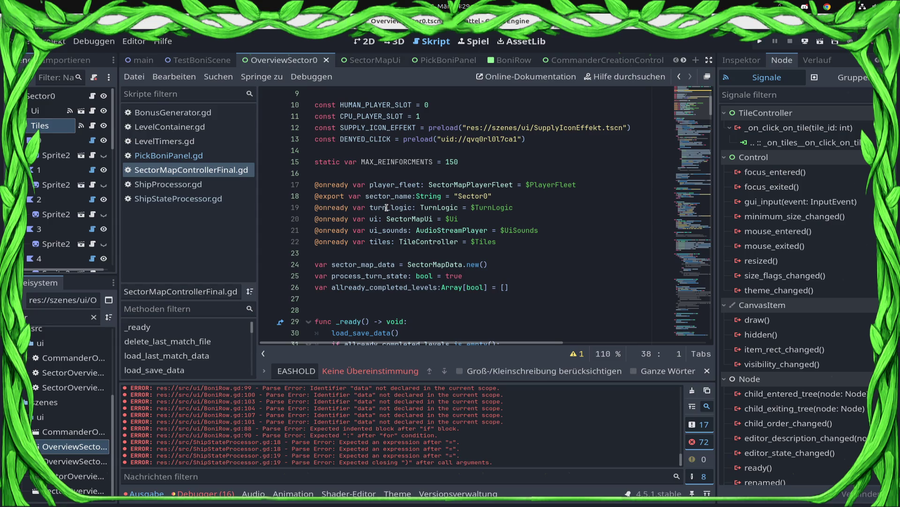
Step: Filter the FileSystem dock for 'mainUi' and open the main UI scene
{"action": "left_click", "coordinate": [67, 319]}
{"action": "type", "text": "n"}
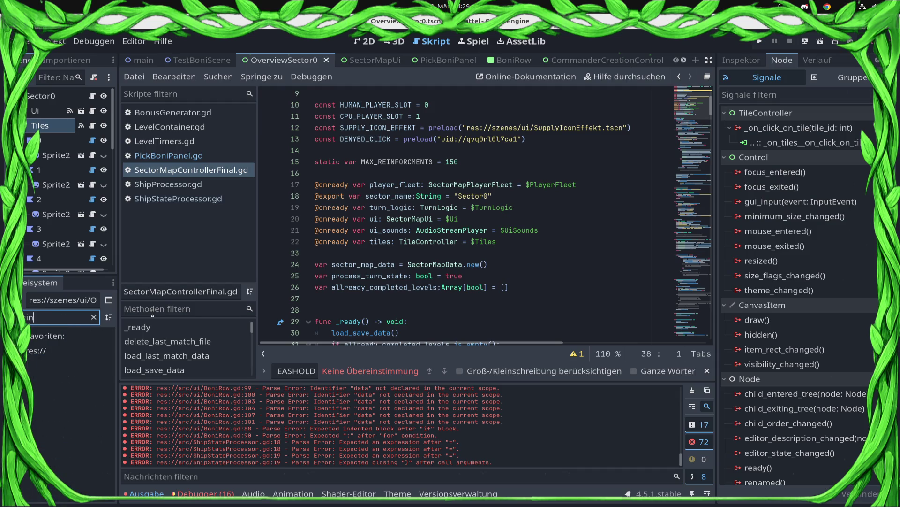
{"action": "key", "text": "BackSpace"}
{"action": "key", "text": "BackSpace"}
{"action": "key", "text": "BackSpace"}
{"action": "type", "text": "nU"}
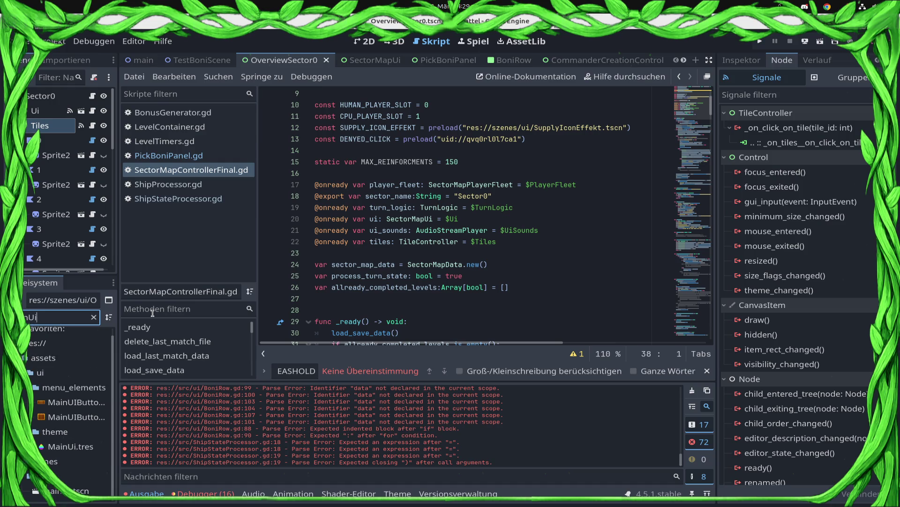
{"action": "double_click", "coordinate": [65, 490]}
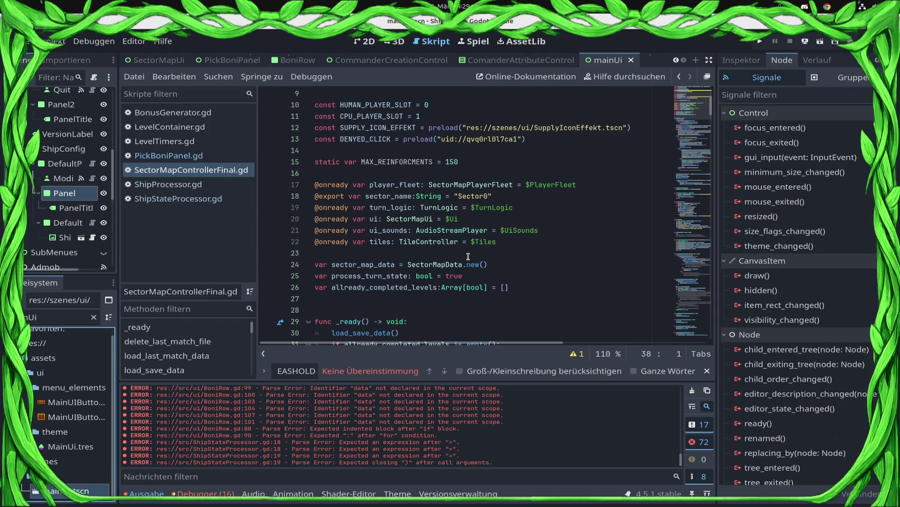
Step: Open MainMenu.gd at the _on_single_player_btn_pressed function
{"action": "scroll", "coordinate": [92, 128], "scroll_direction": "up", "scroll_amount": 10}
{"action": "left_click", "coordinate": [93, 99]}
{"action": "scroll", "coordinate": [518, 242], "scroll_direction": "down", "scroll_amount": 10}
{"action": "scroll", "coordinate": [218, 360], "scroll_direction": "down", "scroll_amount": 6}
{"action": "scroll", "coordinate": [218, 359], "scroll_direction": "down", "scroll_amount": 5}
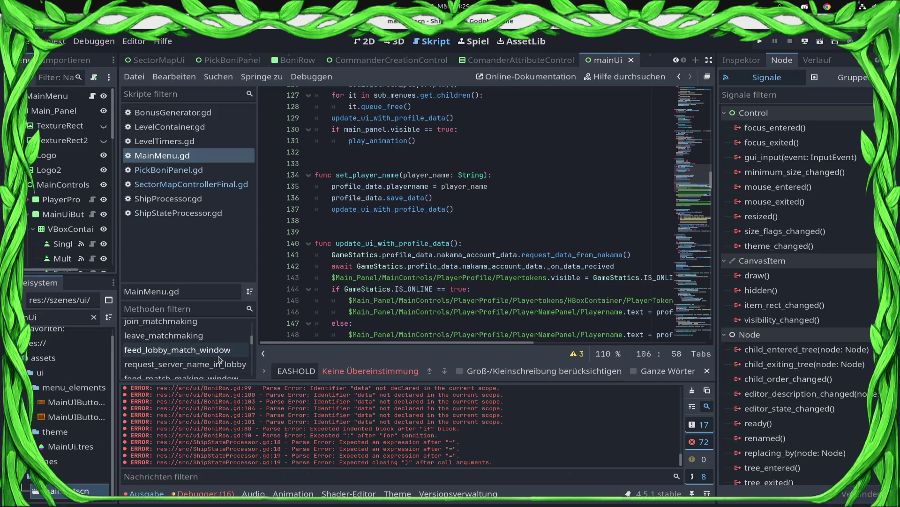
{"action": "scroll", "coordinate": [218, 357], "scroll_direction": "down", "scroll_amount": 4}
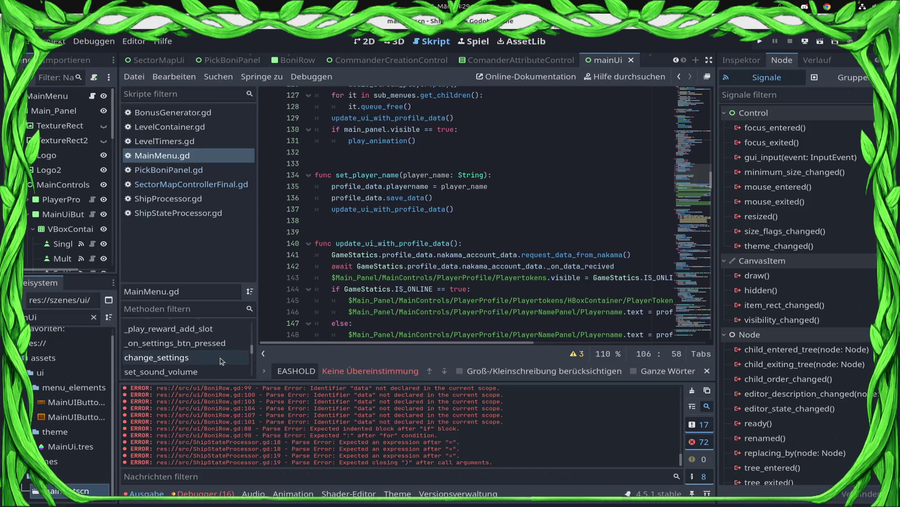
{"action": "left_click", "coordinate": [234, 337]}
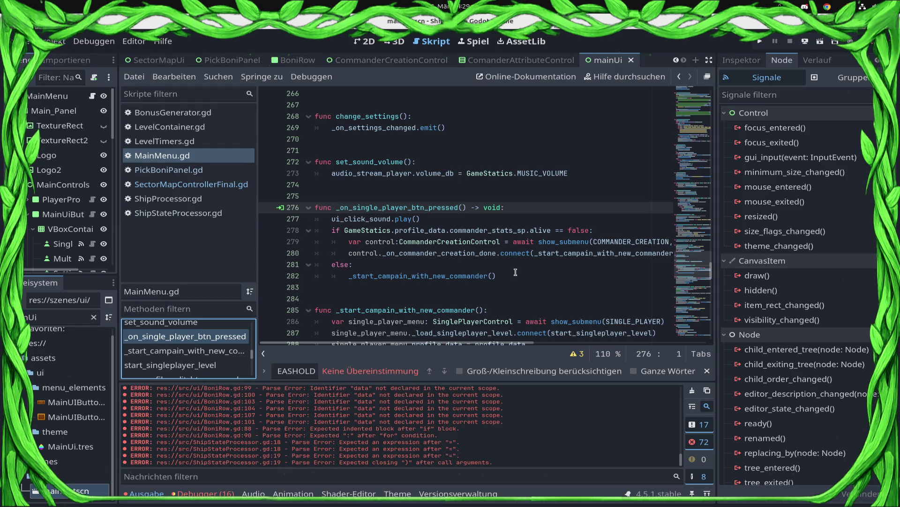
Step: Jump to the init_campaign_map definition in SinglePlayer.gd
{"action": "scroll", "coordinate": [515, 272], "scroll_direction": "down", "scroll_amount": 3}
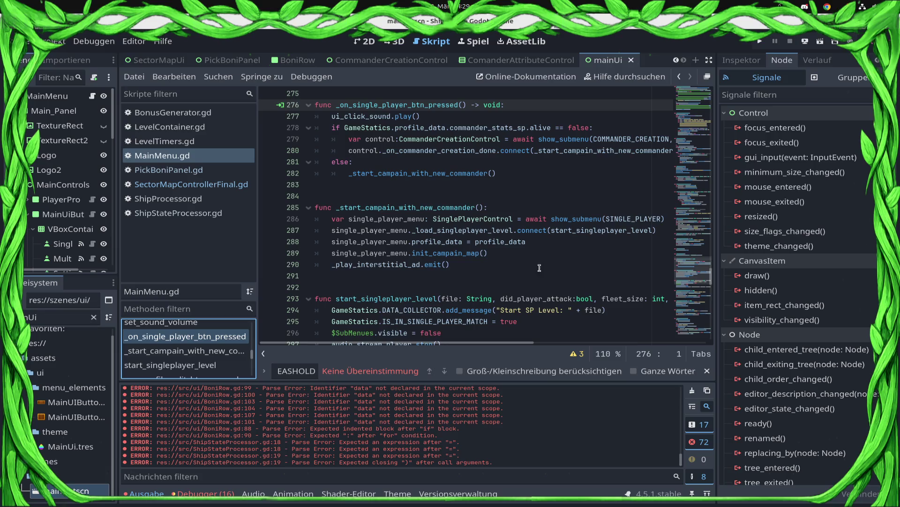
{"action": "mouse_move", "coordinate": [636, 216]}
{"action": "mouse_move", "coordinate": [566, 219]}
{"action": "left_click", "coordinate": [478, 253], "text": "ctrl"}
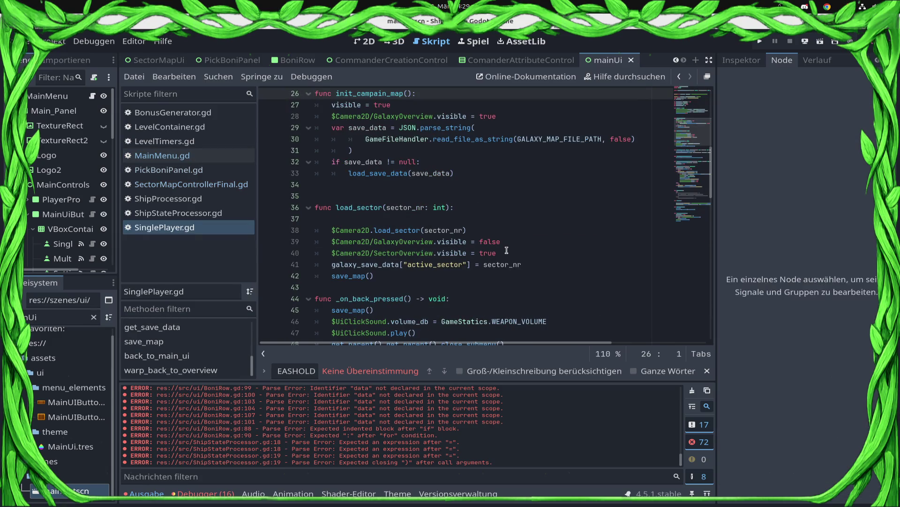
Step: Compare MainMenu.gd and SinglePlayer.gd, then go to init_campaign_map's save_data null check
{"action": "scroll", "coordinate": [512, 241], "scroll_direction": "up", "scroll_amount": 8}
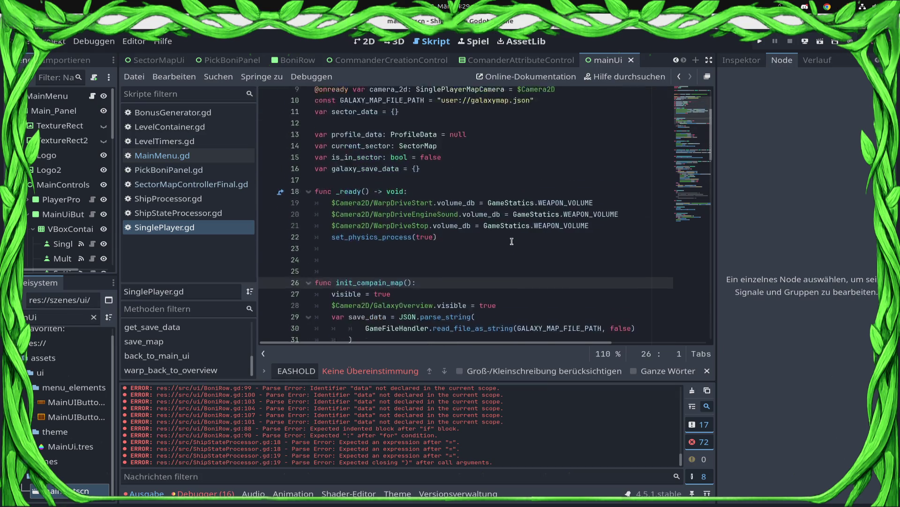
{"action": "scroll", "coordinate": [512, 241], "scroll_direction": "down", "scroll_amount": 4}
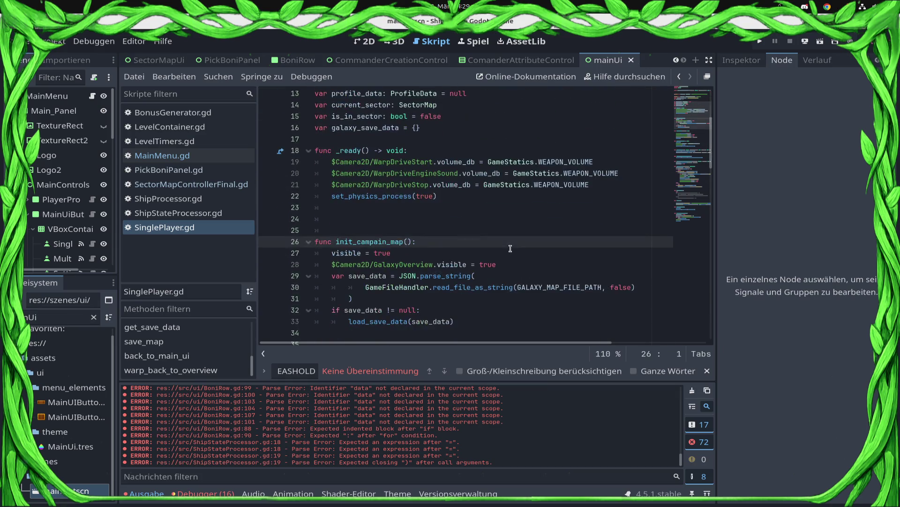
{"action": "scroll", "coordinate": [510, 249], "scroll_direction": "down", "scroll_amount": 2}
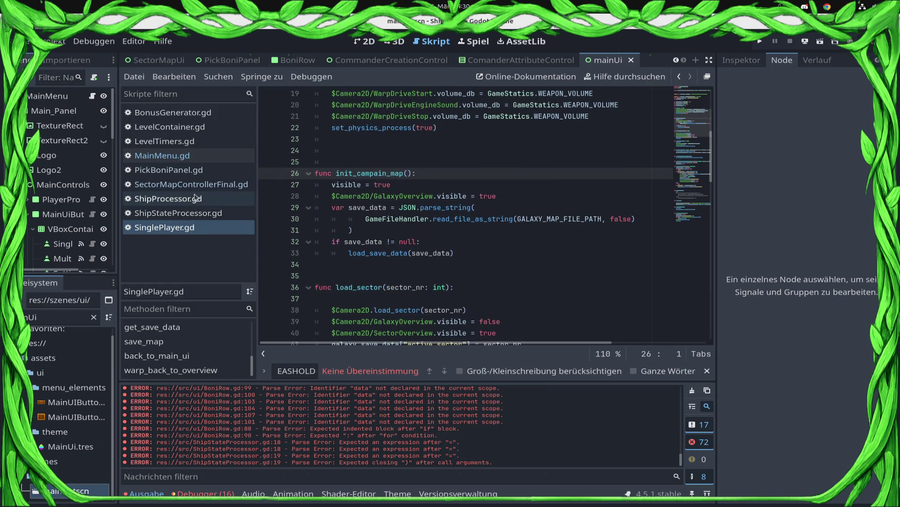
{"action": "left_click", "coordinate": [206, 156]}
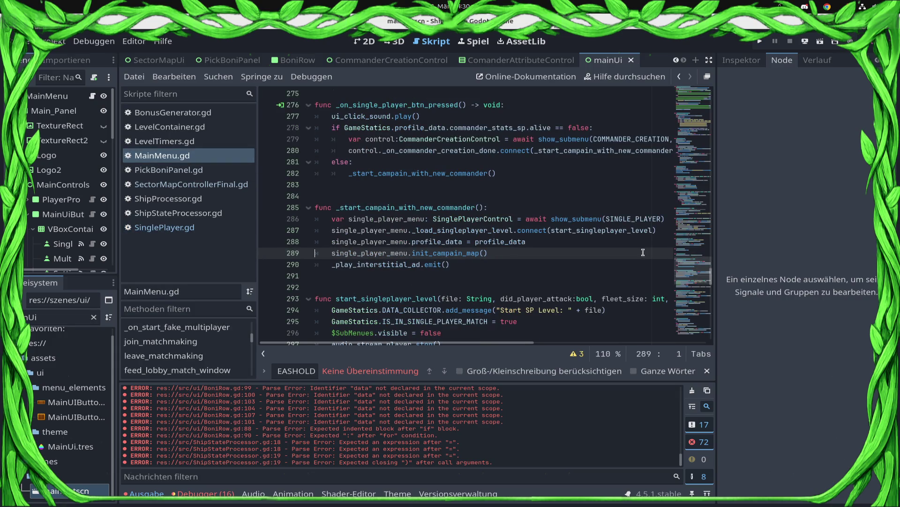
{"action": "left_click", "coordinate": [188, 227]}
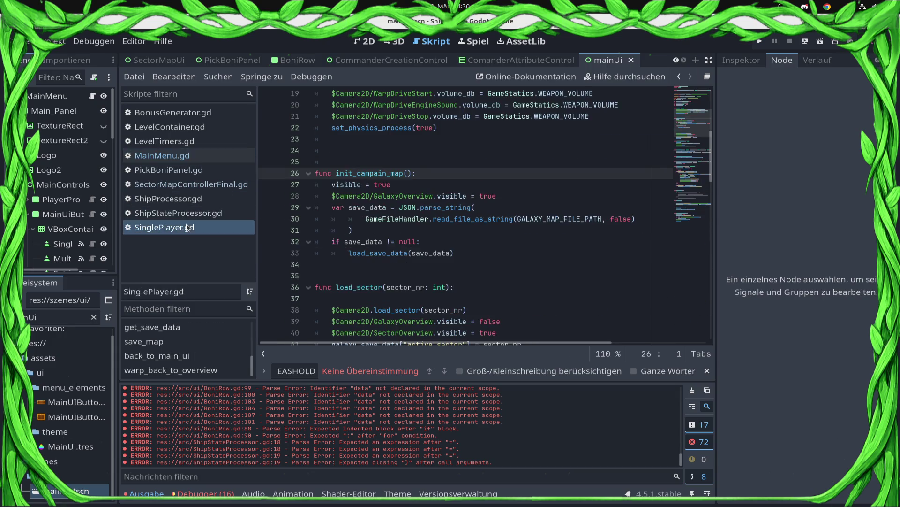
{"action": "left_click", "coordinate": [577, 240]}
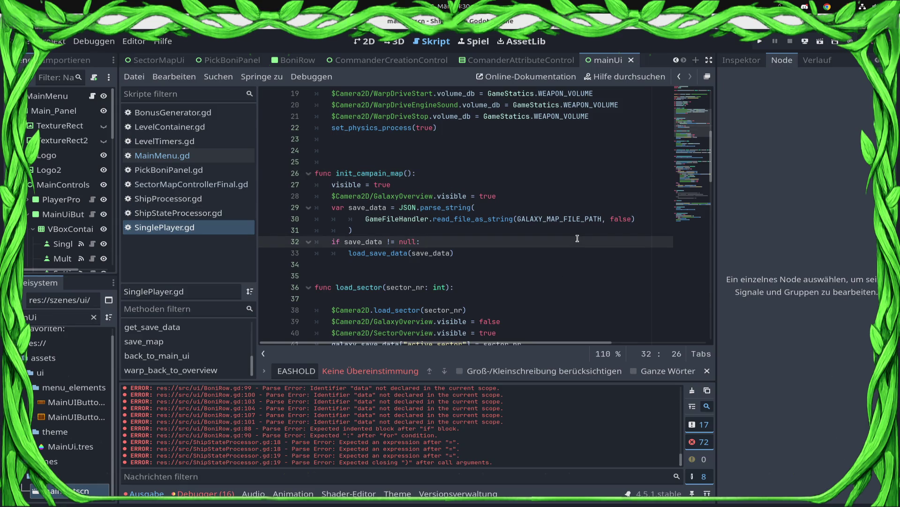
Step: Inspect the load_save_data definition, then switch to MainMenu.gd
{"action": "left_click", "coordinate": [382, 252], "text": "ctrl"}
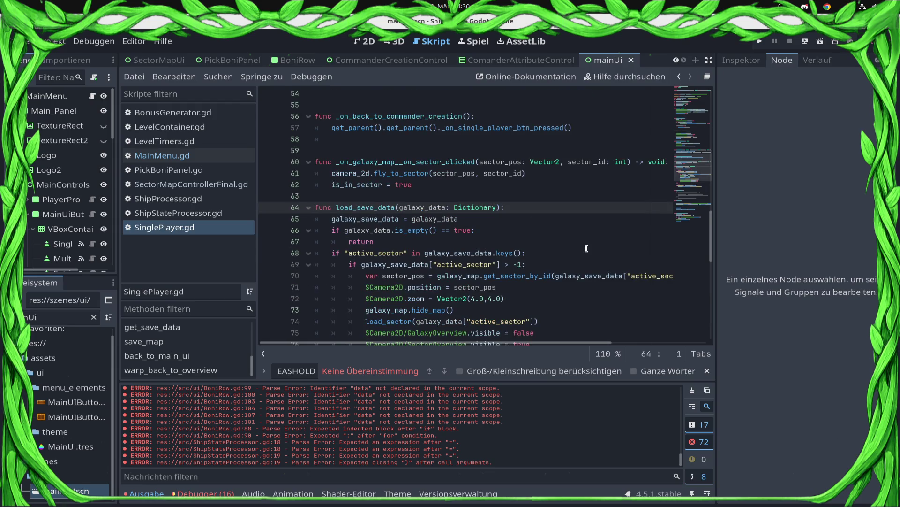
{"action": "scroll", "coordinate": [586, 248], "scroll_direction": "down", "scroll_amount": 3}
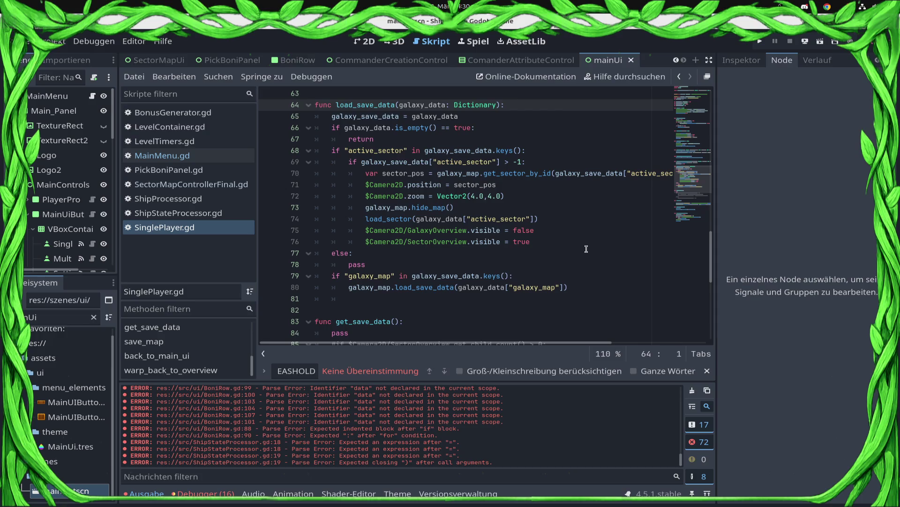
{"action": "left_click", "coordinate": [185, 228]}
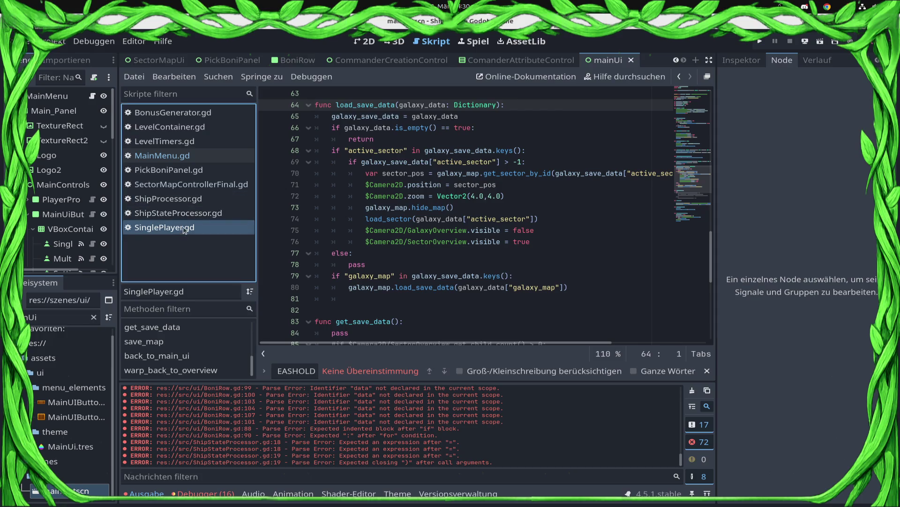
{"action": "key", "text": "Up"}
{"action": "key", "text": "Up"}
{"action": "key", "text": "Up"}
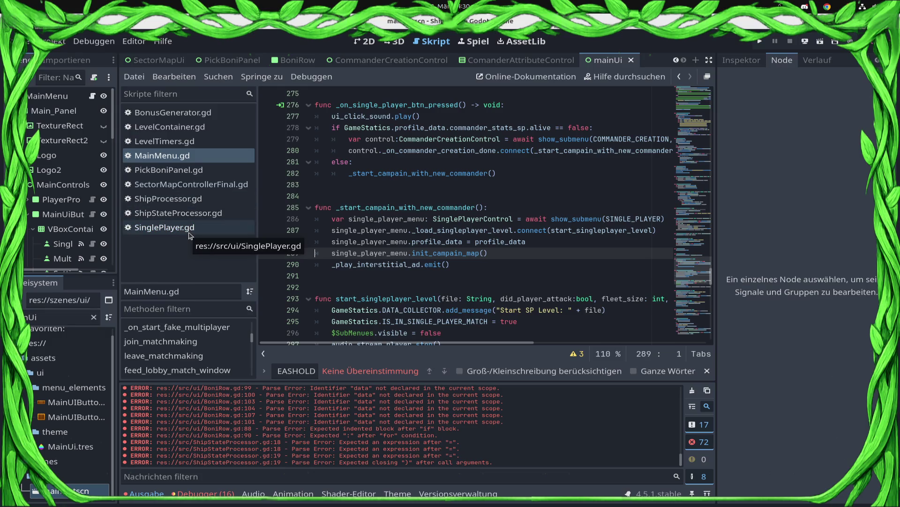
{"action": "scroll", "coordinate": [489, 196], "scroll_direction": "up", "scroll_amount": 10}
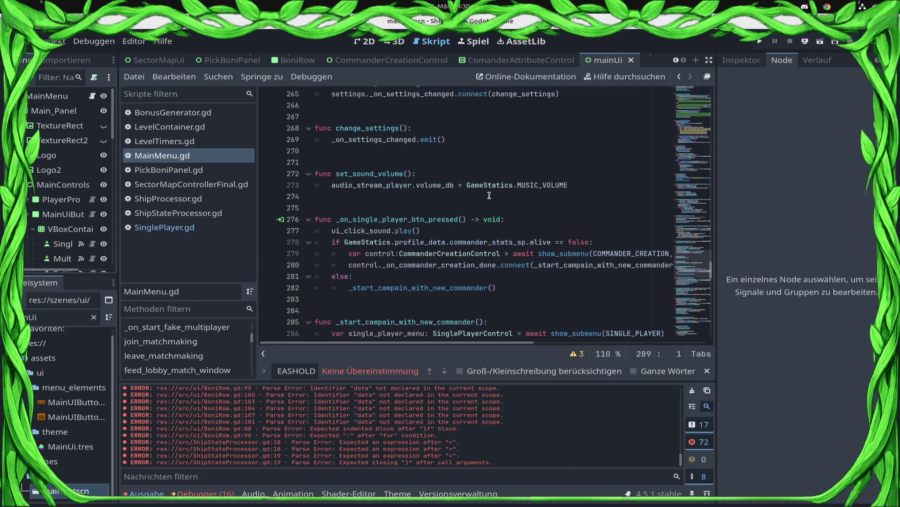
{"action": "scroll", "coordinate": [489, 196], "scroll_direction": "up", "scroll_amount": 20}
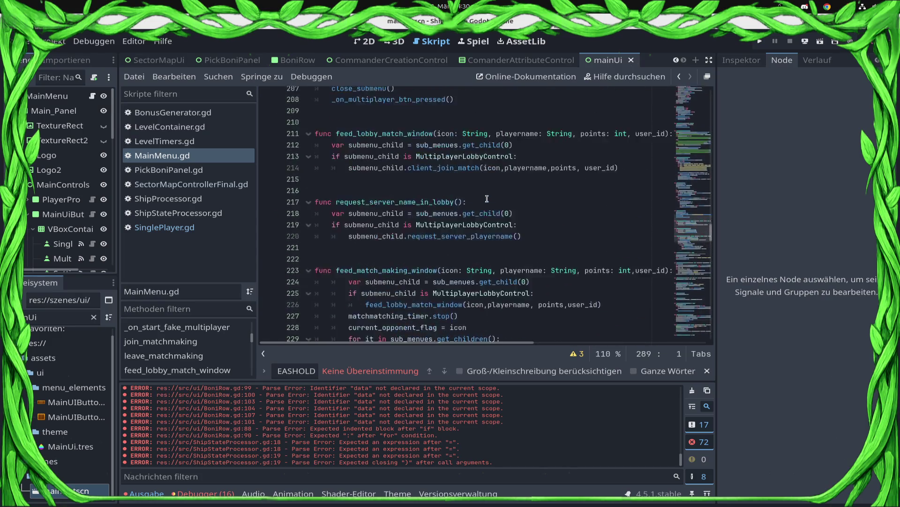
{"action": "scroll", "coordinate": [486, 199], "scroll_direction": "up", "scroll_amount": 20}
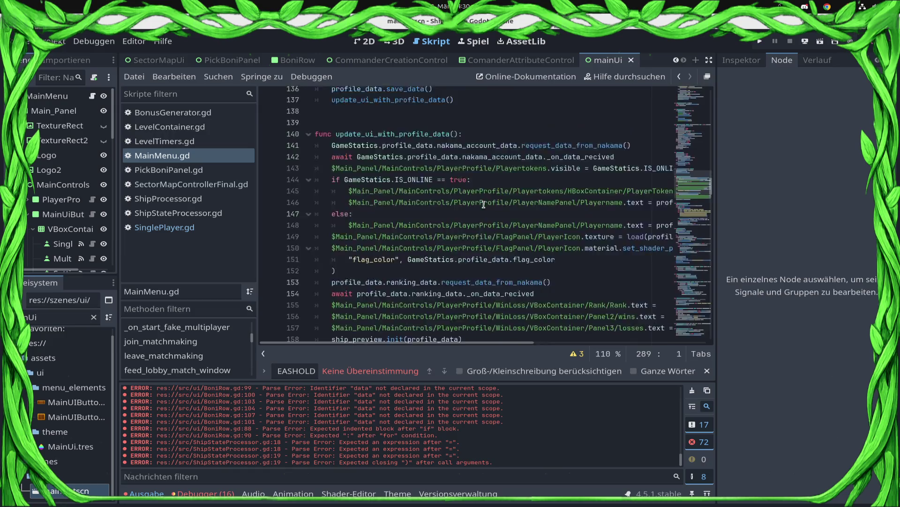
{"action": "scroll", "coordinate": [484, 205], "scroll_direction": "up", "scroll_amount": 20}
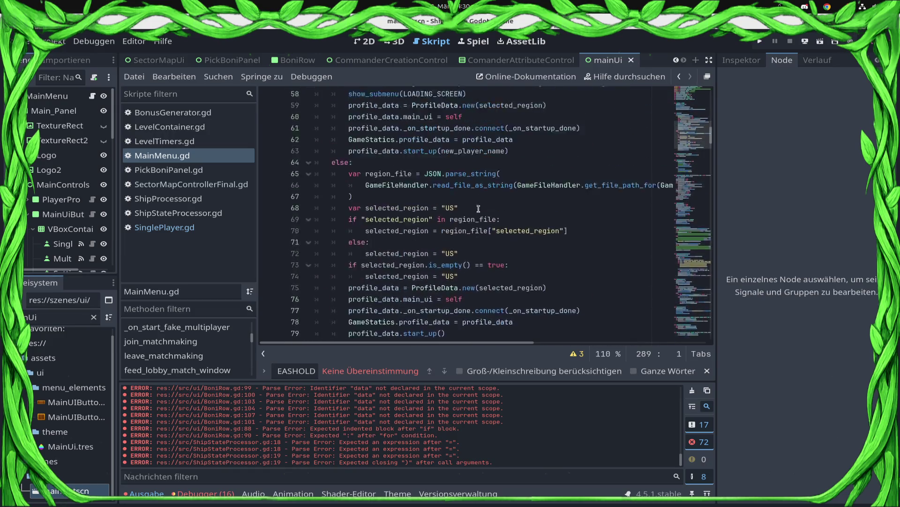
Step: Reopen SinglePlayer.gd and insert blank lines below _ready for a new function
{"action": "left_click", "coordinate": [209, 228]}
{"action": "scroll", "coordinate": [454, 189], "scroll_direction": "up", "scroll_amount": 20}
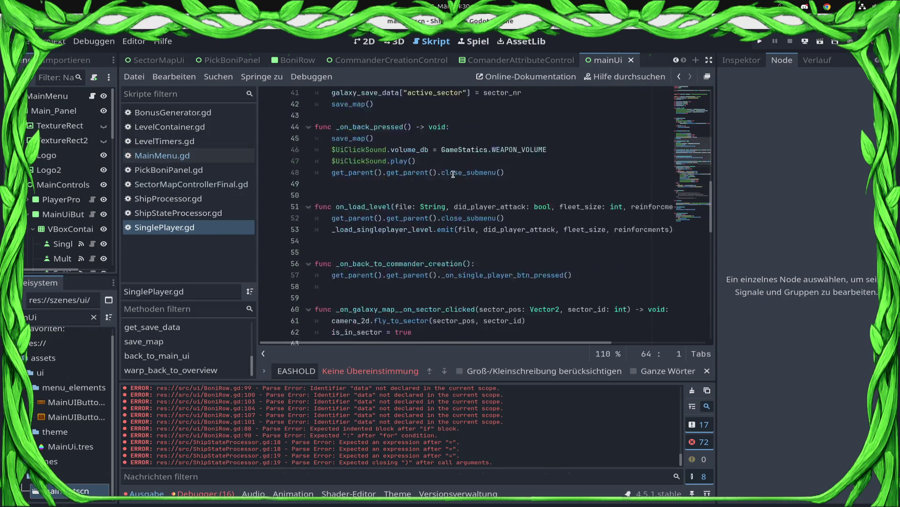
{"action": "scroll", "coordinate": [453, 190], "scroll_direction": "up", "scroll_amount": 2}
{"action": "scroll", "coordinate": [452, 194], "scroll_direction": "down", "scroll_amount": 4}
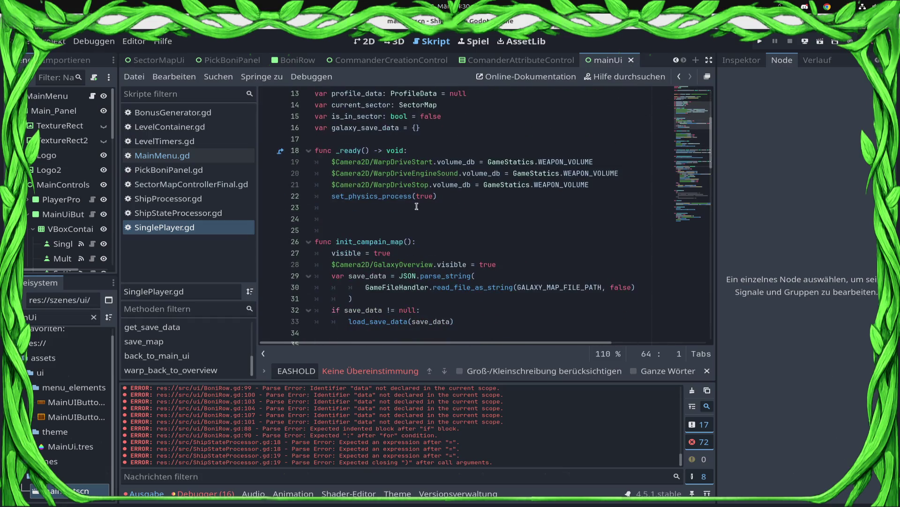
{"action": "left_click", "coordinate": [398, 227]}
{"action": "key", "text": "Return"}
{"action": "key", "text": "Return"}
{"action": "key", "text": "Up"}
Step: Stub out func _read_player_data() and call _read_player_data() inside _ready
{"action": "type", "text": "func _read"}
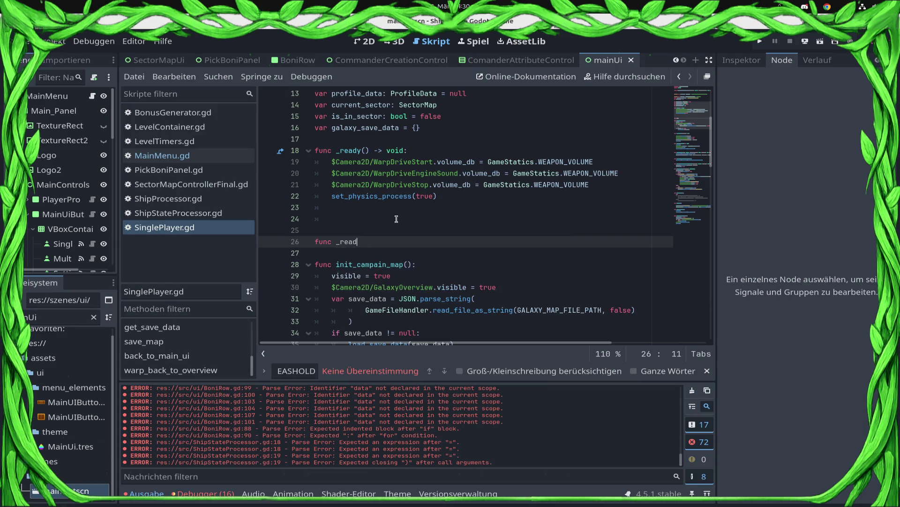
{"action": "type", "text": "d_player_data"}
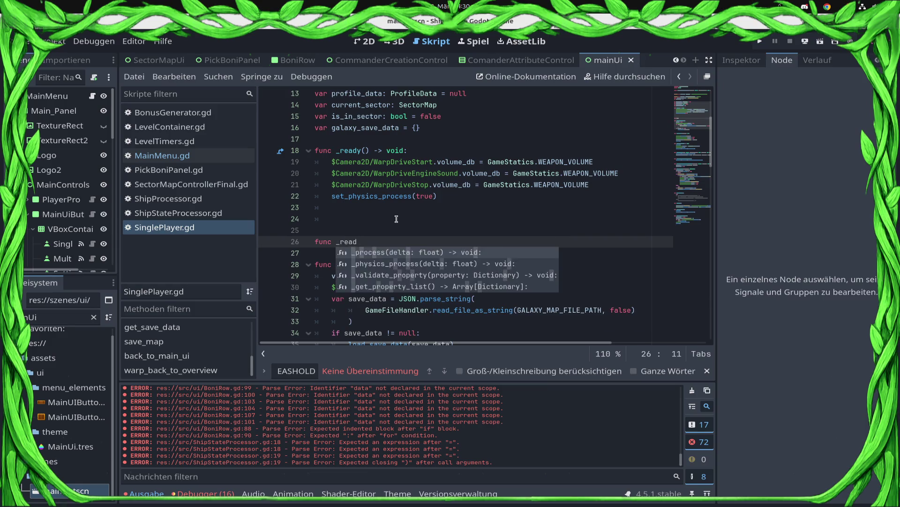
{"action": "type", "text": "():"}
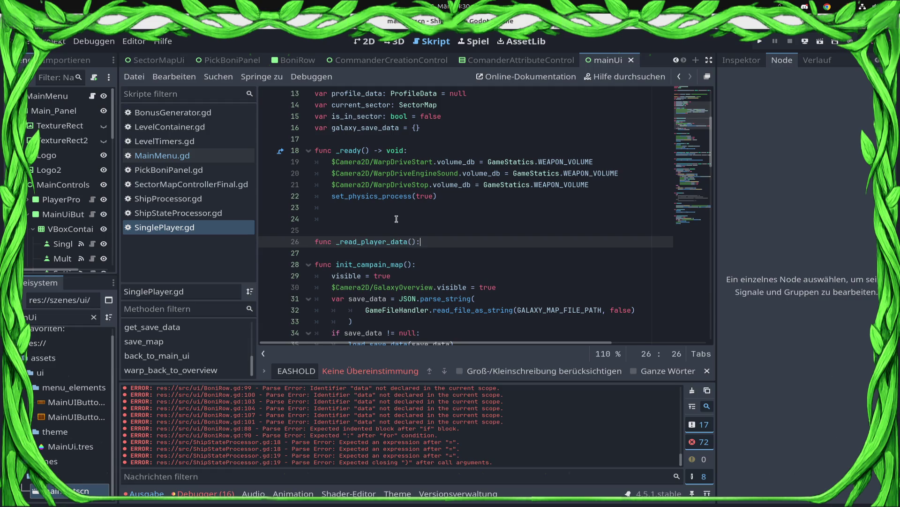
{"action": "key", "text": "Return"}
{"action": "type", "text": "pas"}
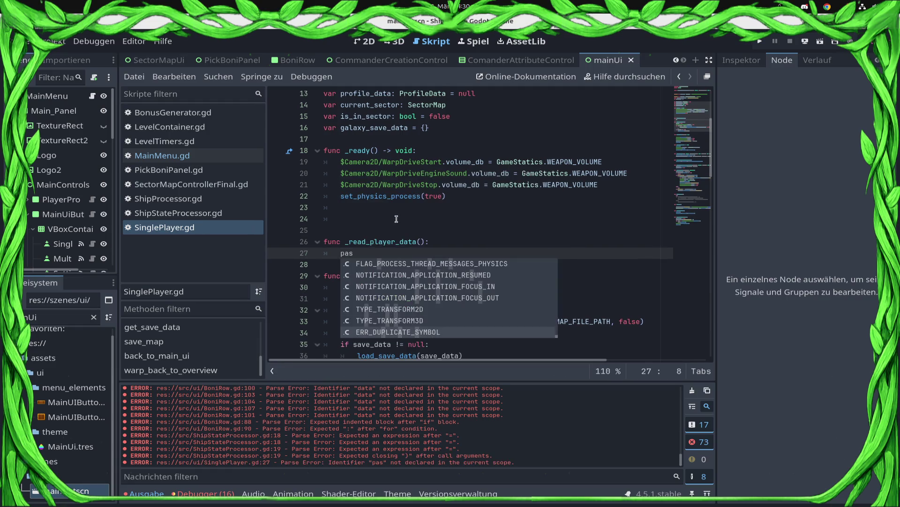
{"action": "key", "text": "Escape"}
{"action": "key", "text": "Up"}
{"action": "key", "text": "Up"}
{"action": "key", "text": "Up"}
{"action": "type", "text": "_ready()"}
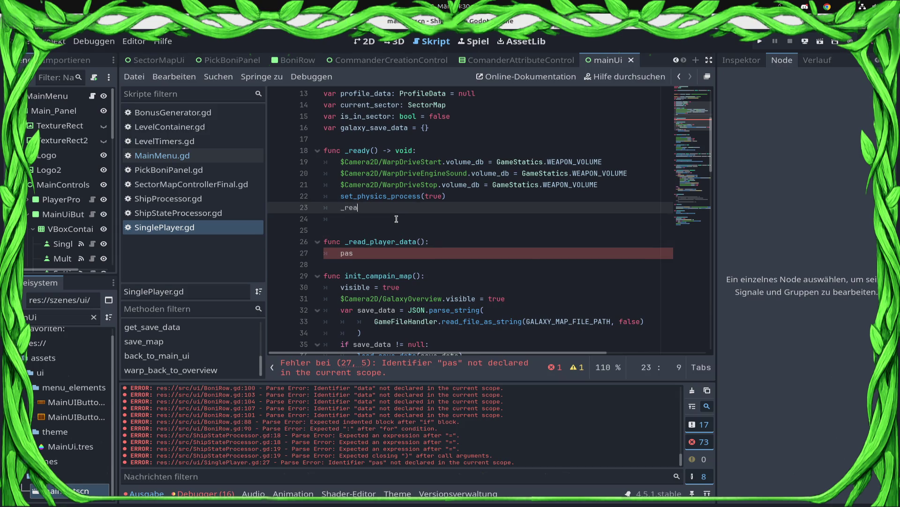
{"action": "key", "text": "BackSpace"}
{"action": "key", "text": "BackSpace"}
{"action": "key", "text": "BackSpace"}
{"action": "type", "text": "_player_data()"}
Step: Make the function body call GameStatics.profile_data.commander_stats_sp.read_data_from_nakama()
{"action": "key", "text": "Down"}
{"action": "key", "text": "Down"}
{"action": "key", "text": "Down"}
{"action": "key", "text": "BackSpace"}
{"action": "key", "text": "BackSpace"}
{"action": "key", "text": "BackSpace"}
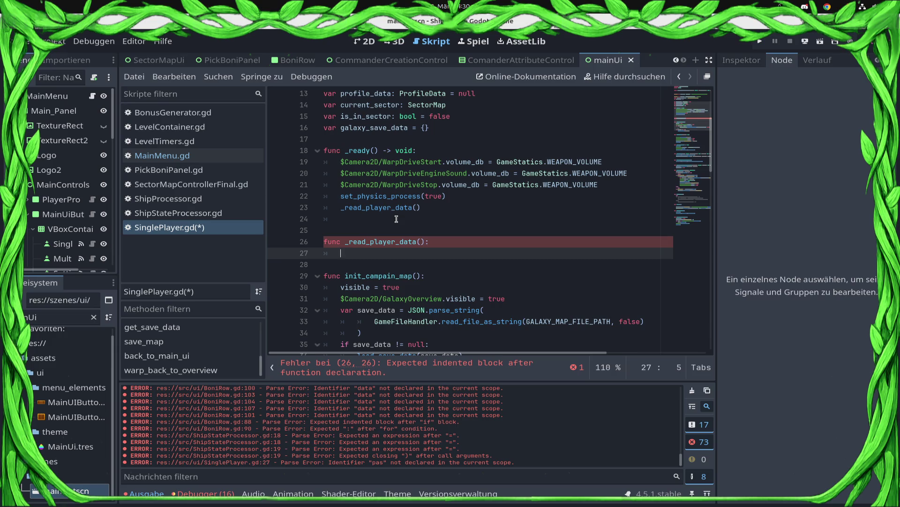
{"action": "type", "text": "GameStatics.profile_data"}
{"action": "type", "text": ".com"}
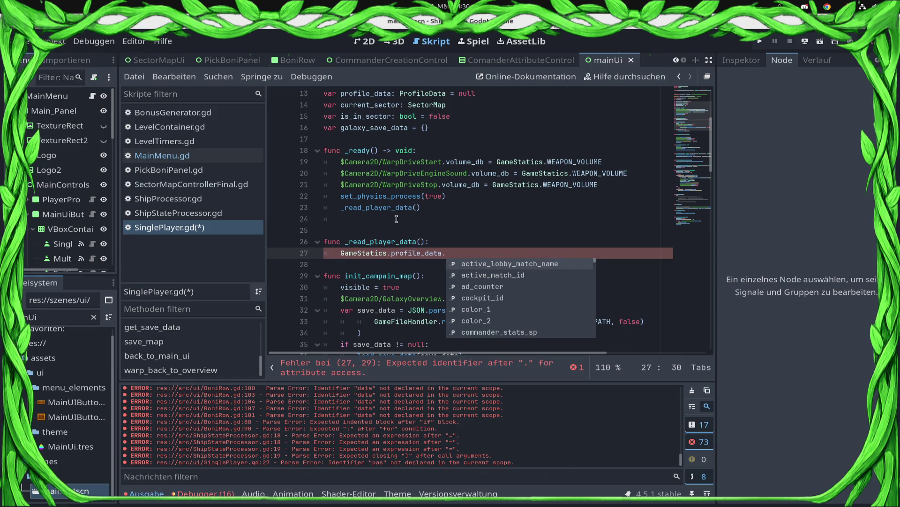
{"action": "key", "text": "Return"}
{"action": "type", "text": ".read"}
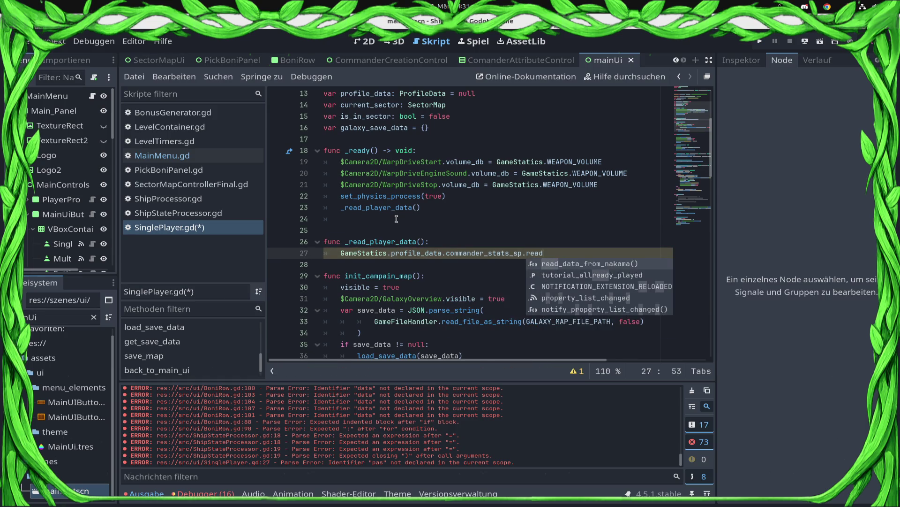
{"action": "key", "text": "Return"}
{"action": "key", "text": "Return"}
Step: Add 'await GameStatics.profile_data.commander_stats_sp._on_data_recived' below the request and save
{"action": "key", "text": "Up"}
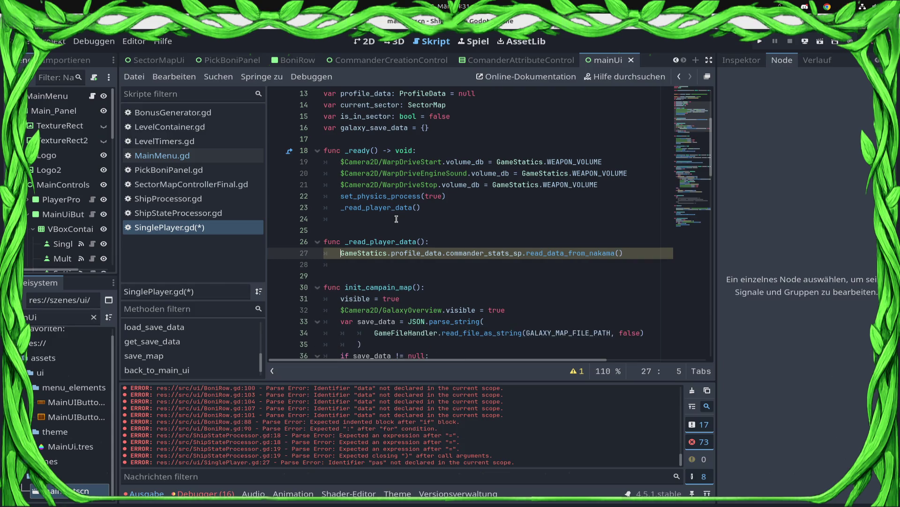
{"action": "key", "text": "Down"}
{"action": "type", "text": "await"}
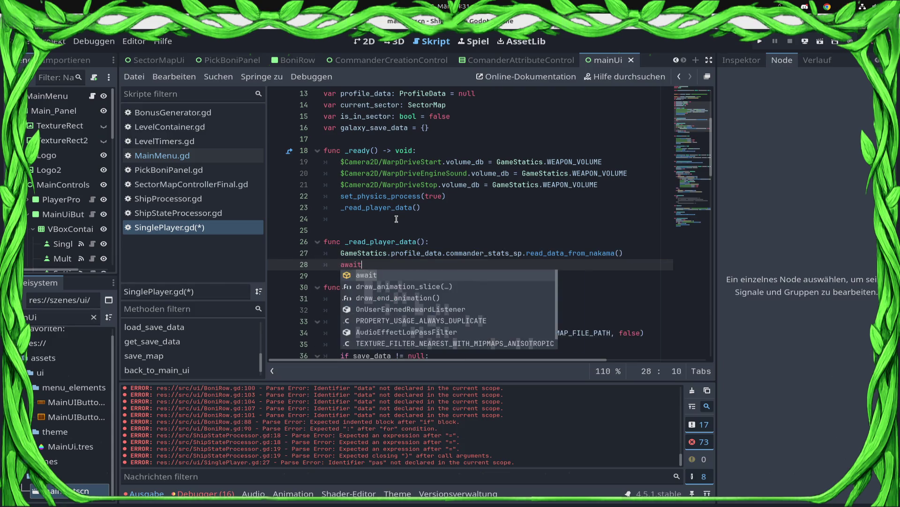
{"action": "key", "text": "Up"}
{"action": "key", "text": "Home"}
{"action": "key", "text": "shift+End"}
{"action": "key", "text": "shift+Left"}
{"action": "key", "text": "shift+Left"}
{"action": "key", "text": "shift+Left"}
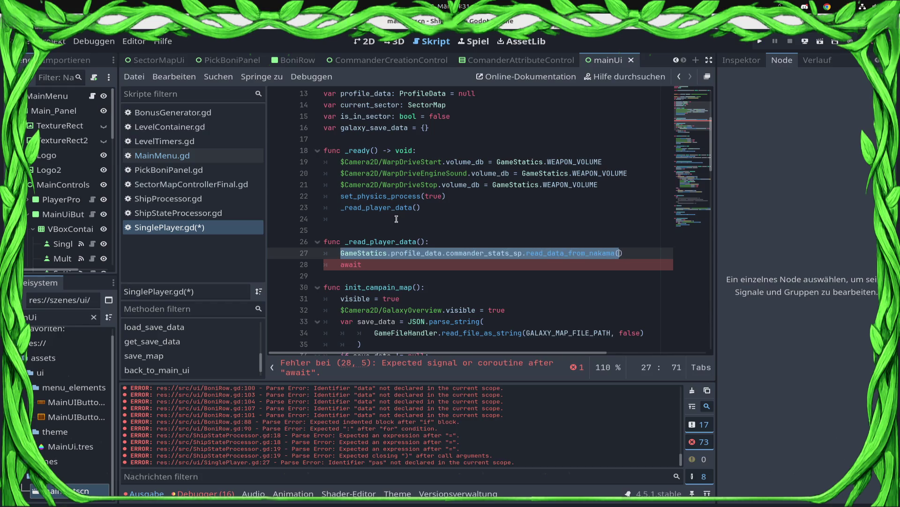
{"action": "key", "text": "shift+Left"}
{"action": "key", "text": "shift+Left"}
{"action": "key", "text": "shift+Left"}
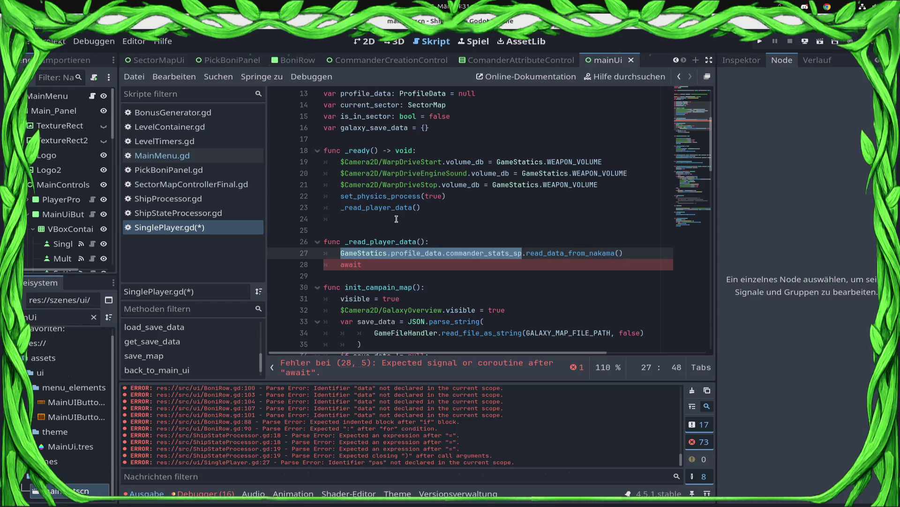
{"action": "key", "text": "ctrl+c"}
{"action": "key", "text": "Down"}
{"action": "key", "text": "ctrl+v"}
{"action": "type", "text": "."}
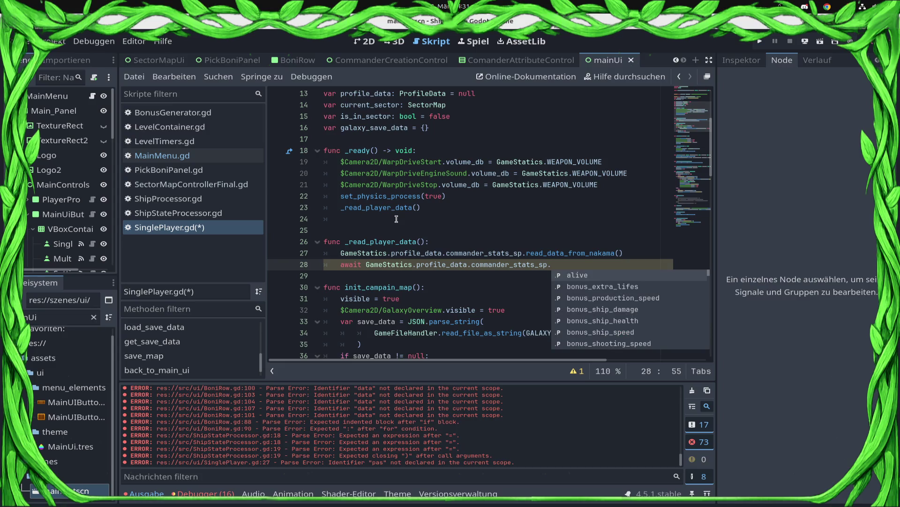
{"action": "type", "text": "_"}
{"action": "key", "text": "Down"}
{"action": "key", "text": "Return"}
{"action": "key", "text": "ctrl+s"}
{"action": "scroll", "coordinate": [422, 187], "scroll_direction": "up", "scroll_amount": 4}
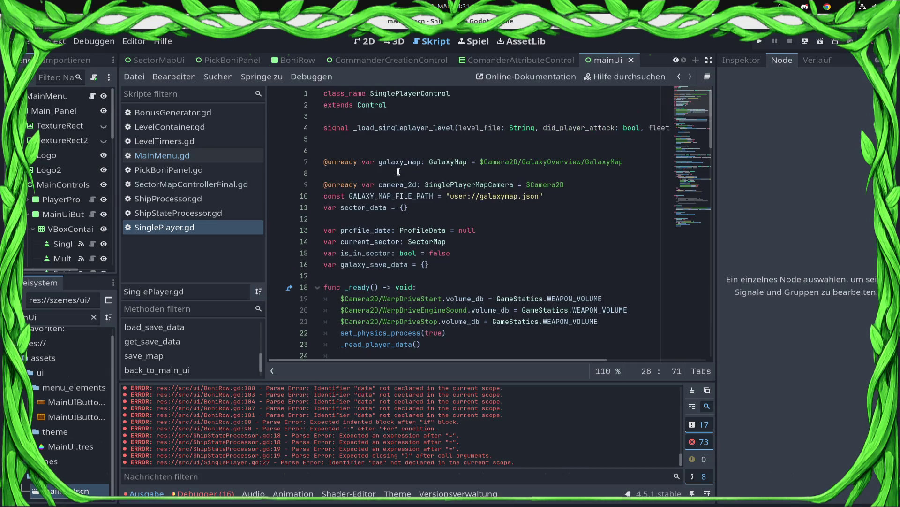
Step: Declare 'signal _data_recived()' under the existing signal
{"action": "left_click", "coordinate": [355, 141]}
{"action": "type", "text": "si"}
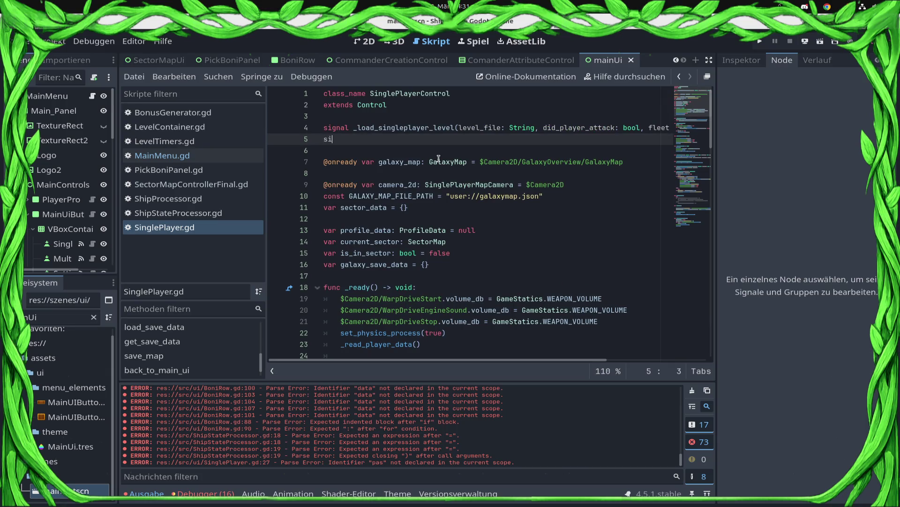
{"action": "type", "text": "gnal _data_"}
{"action": "key", "text": "BackSpace"}
{"action": "type", "text": "ecived()"}
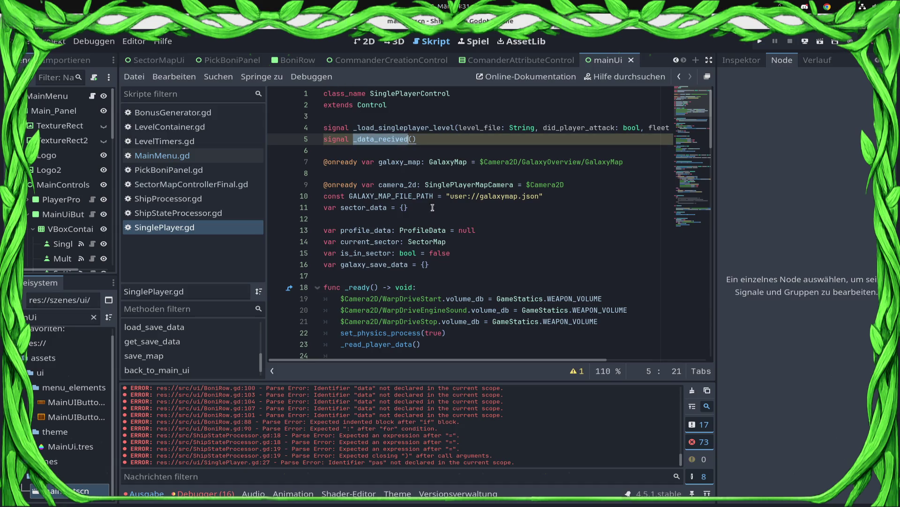
Step: Add _data_recived.emit() after the await line and save SinglePlayer.gd
{"action": "scroll", "coordinate": [450, 319], "scroll_direction": "down", "scroll_amount": 4}
{"action": "left_click", "coordinate": [429, 285]}
{"action": "key", "text": "Up"}
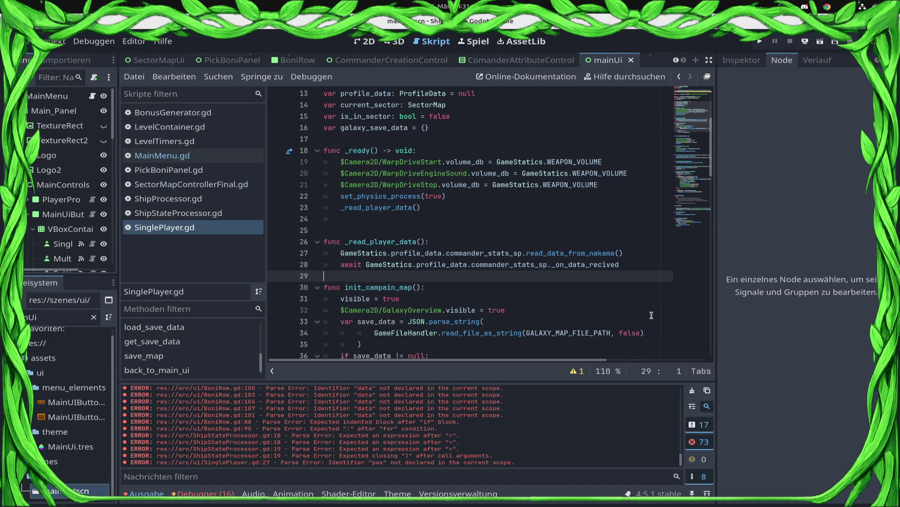
{"action": "type", "text": "_data_recived.emit ("}
{"action": "key", "text": "BackSpace"}
{"action": "key", "text": "BackSpace"}
{"action": "type", "text": ")()"}
{"action": "key", "text": "BackSpace"}
{"action": "key", "text": "BackSpace"}
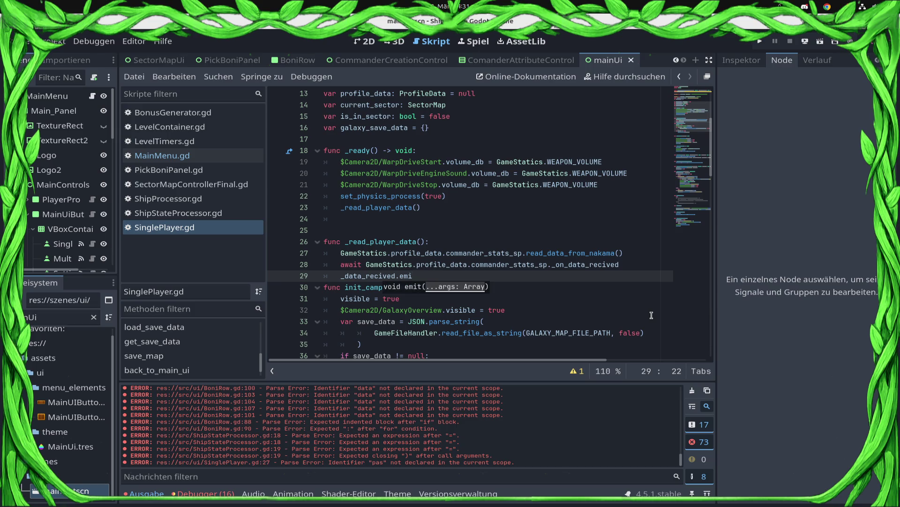
{"action": "type", "text": "t"}
{"action": "key", "text": "Return"}
{"action": "key", "text": "Return"}
{"action": "key", "text": "ctrl+s"}
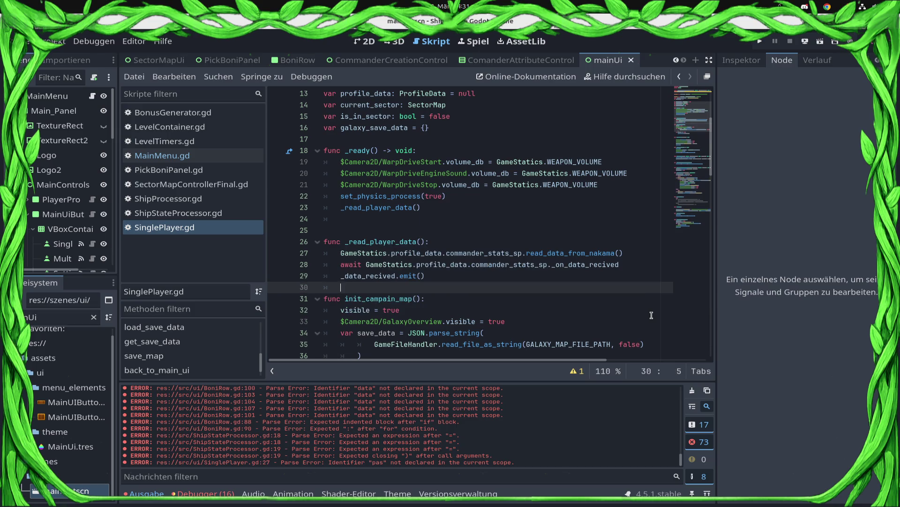
{"action": "key", "text": "Return"}
{"action": "key", "text": "ctrl+s"}
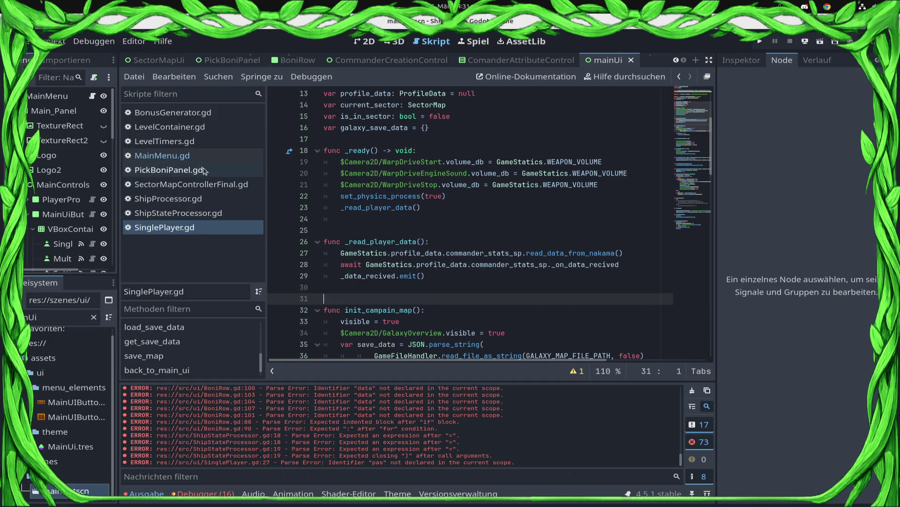
Step: Open MainMenu.gd at _on_single_player_btn_pressed and scroll to _start_campaign_with_new_commander below it
{"action": "left_click", "coordinate": [198, 159]}
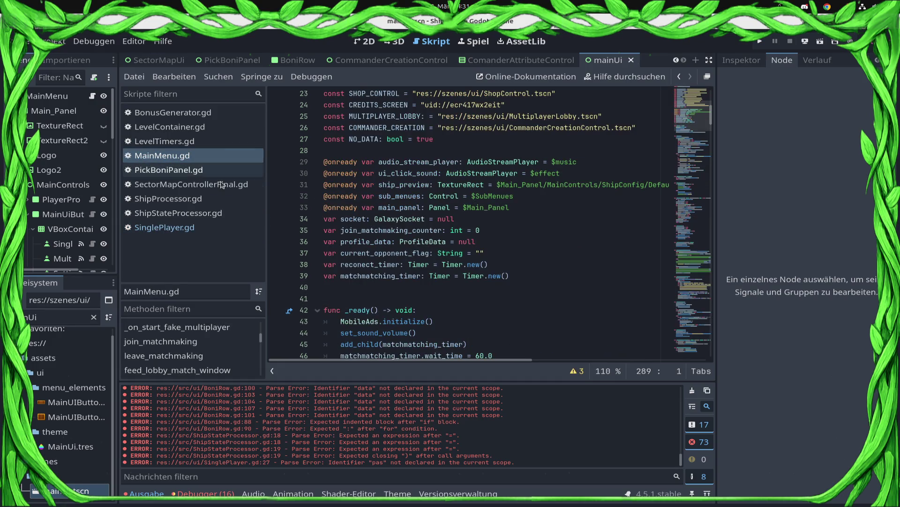
{"action": "left_click", "coordinate": [234, 327]}
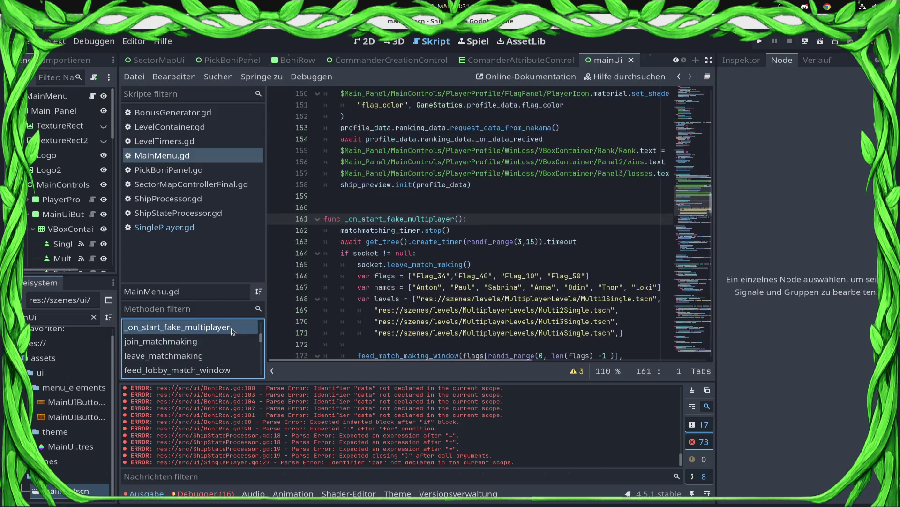
{"action": "scroll", "coordinate": [239, 340], "scroll_direction": "down", "scroll_amount": 2}
{"action": "scroll", "coordinate": [240, 340], "scroll_direction": "down", "scroll_amount": 5}
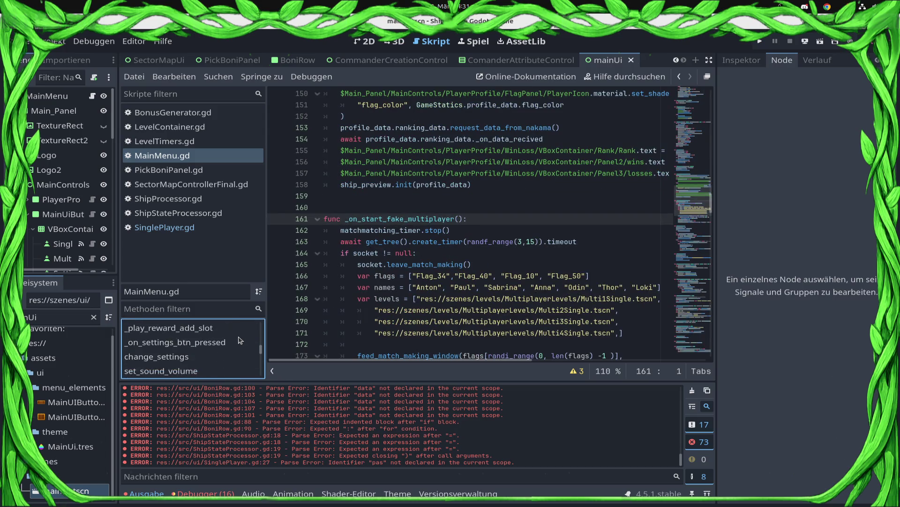
{"action": "scroll", "coordinate": [235, 345], "scroll_direction": "up", "scroll_amount": 1}
{"action": "left_click", "coordinate": [235, 335]}
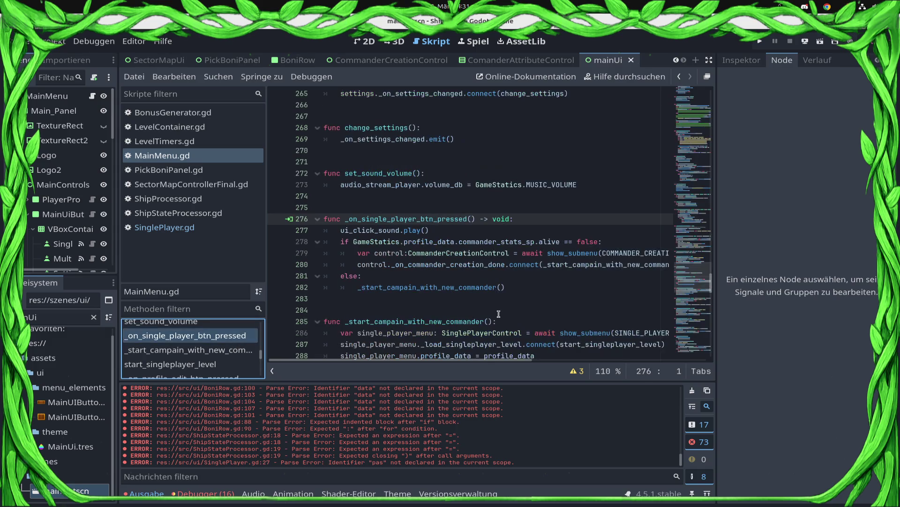
{"action": "scroll", "coordinate": [499, 308], "scroll_direction": "down", "scroll_amount": 4}
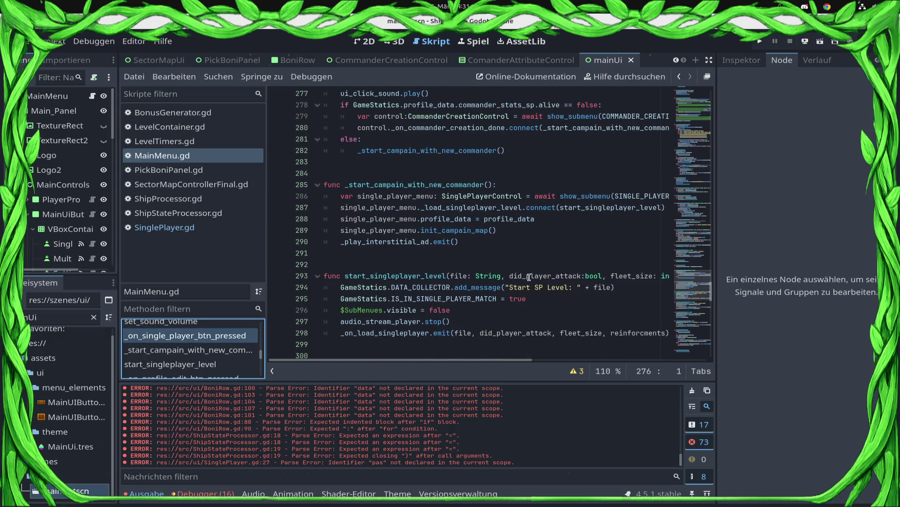
{"action": "left_click", "coordinate": [631, 196]}
Step: Add a true flag and a 'Find Draxal to hunting...' message to the SINGLE_PLAYER show_submenu call, and save
{"action": "key", "text": "ctrl+Right"}
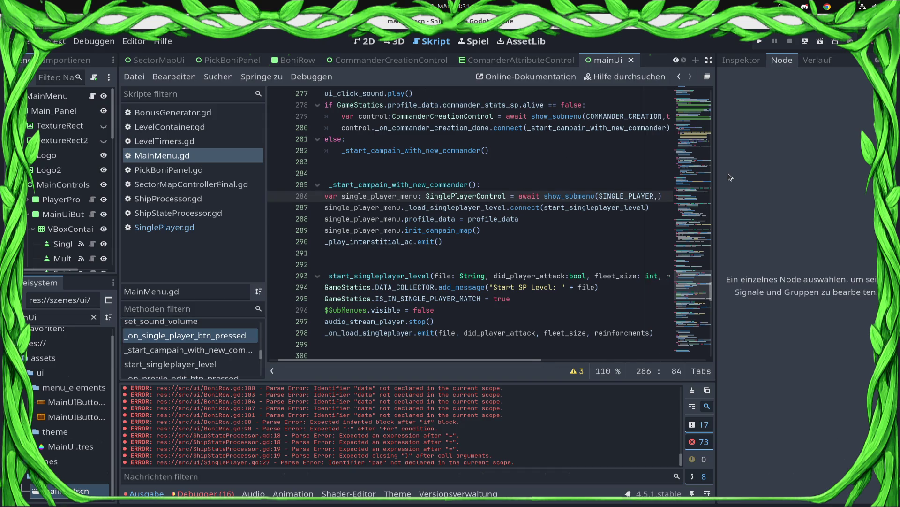
{"action": "type", "text": ", "}
{"action": "type", "text": "truze"}
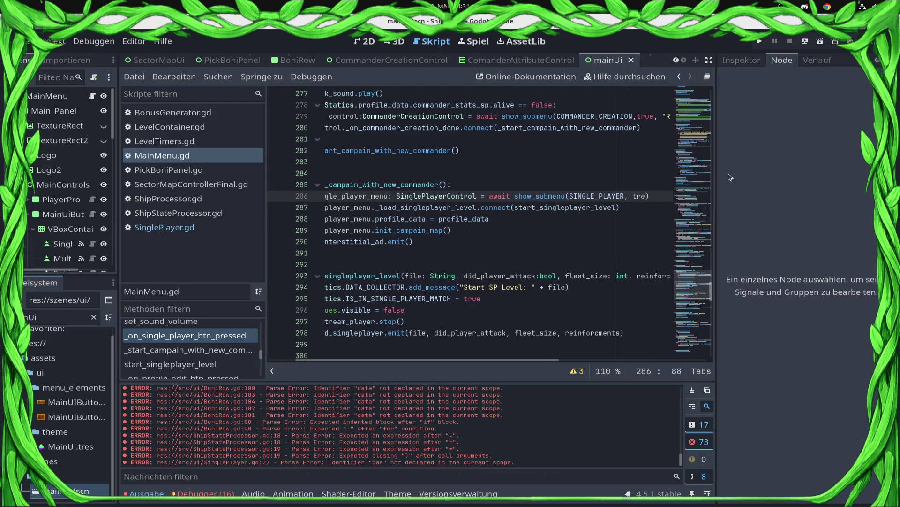
{"action": "key", "text": "BackSpace"}
{"action": "key", "text": "BackSpace"}
{"action": "type", "text": "e, \""}
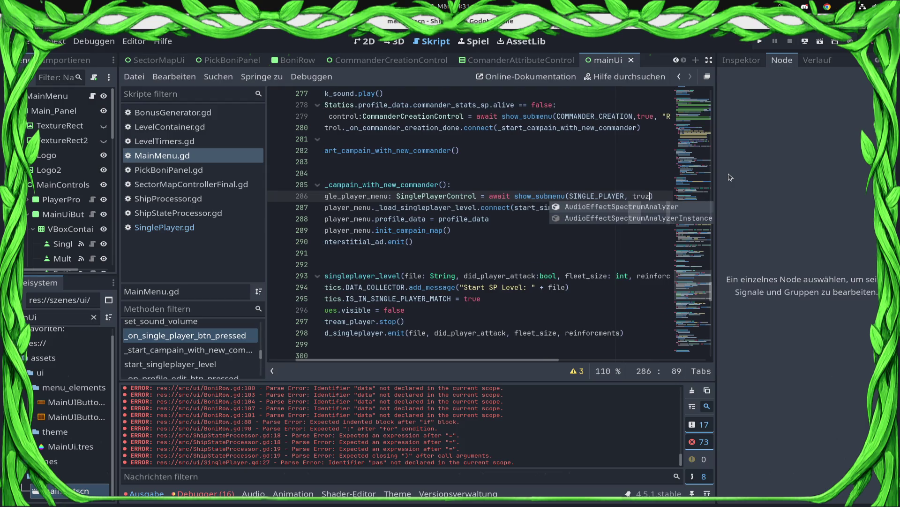
{"action": "key", "text": "Escape"}
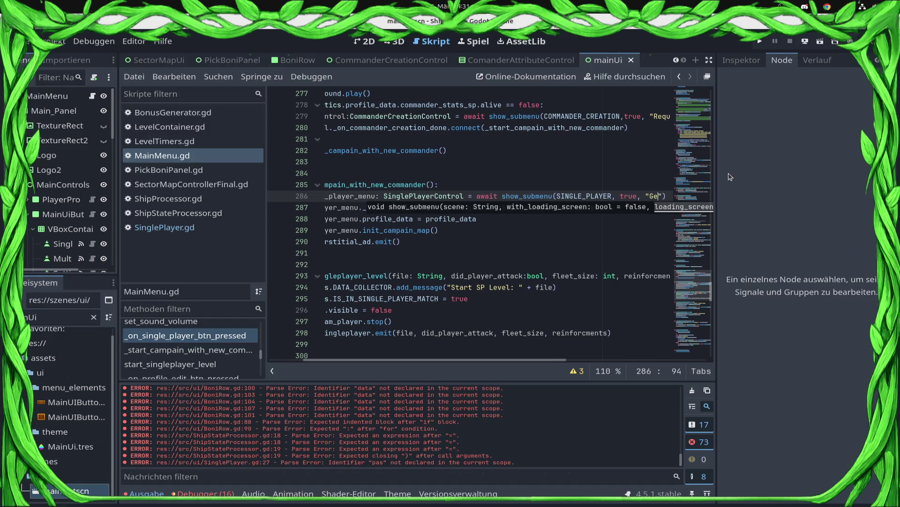
{"action": "type", "text": "Find ene"}
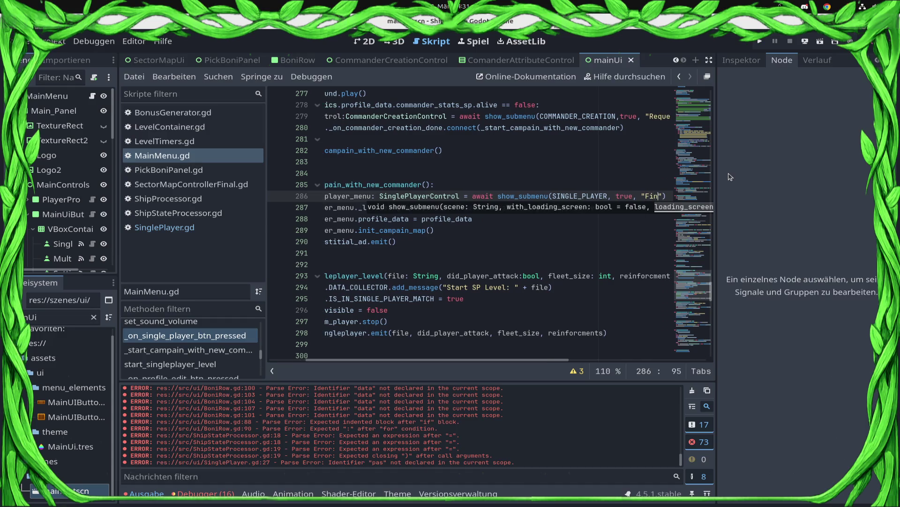
{"action": "type", "text": "mye"}
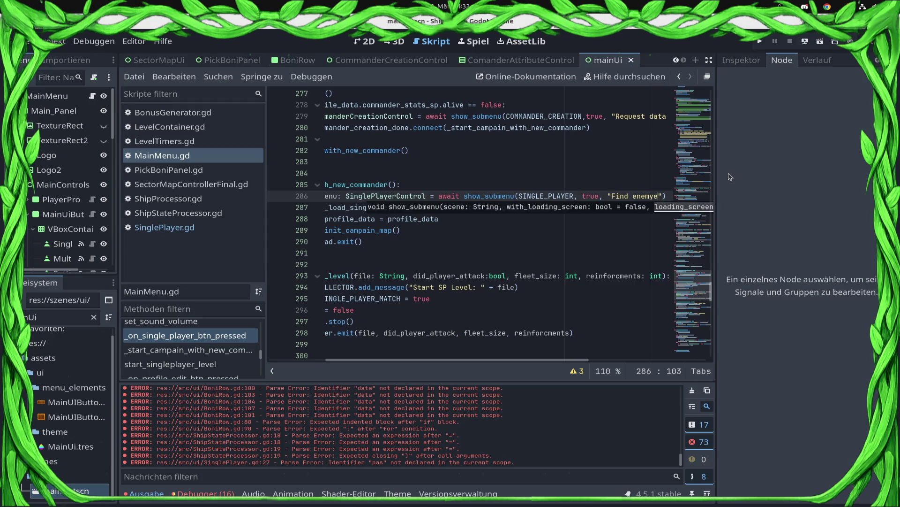
{"action": "key", "text": "BackSpace"}
{"action": "key", "text": "BackSpace"}
{"action": "key", "text": "BackSpace"}
{"action": "type", "text": "Draxal"}
{"action": "type", "text": " to "}
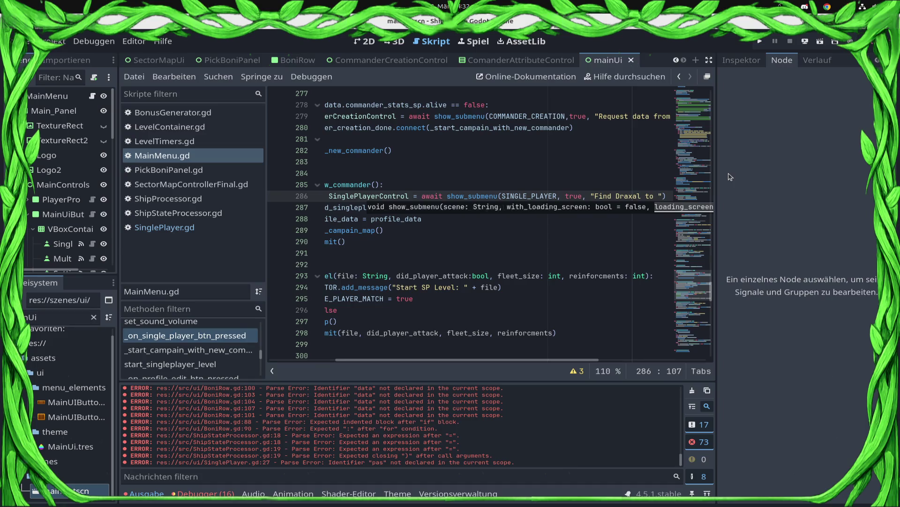
{"action": "type", "text": "hunt"}
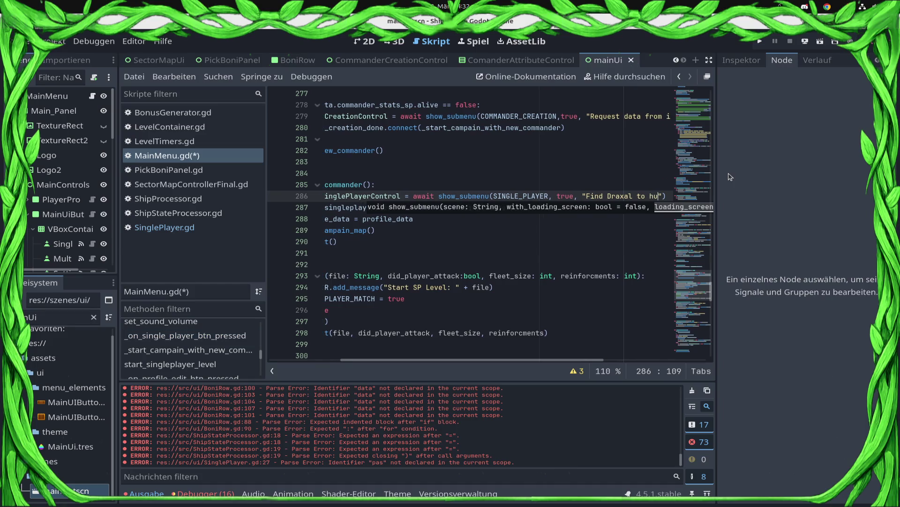
{"action": "type", "text": "ing"}
{"action": "key", "text": "End"}
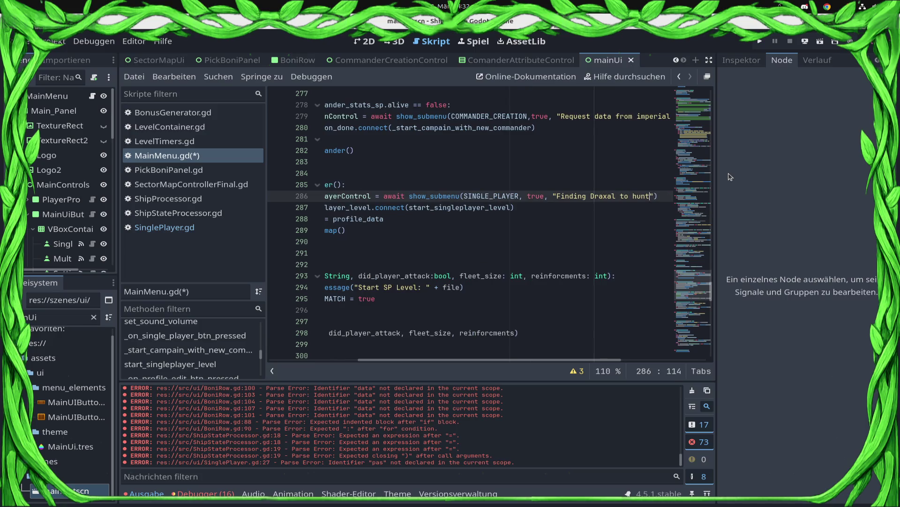
{"action": "type", "text": "..."}
{"action": "key", "text": "ctrl+s"}
{"action": "key", "text": "ctrl+s"}
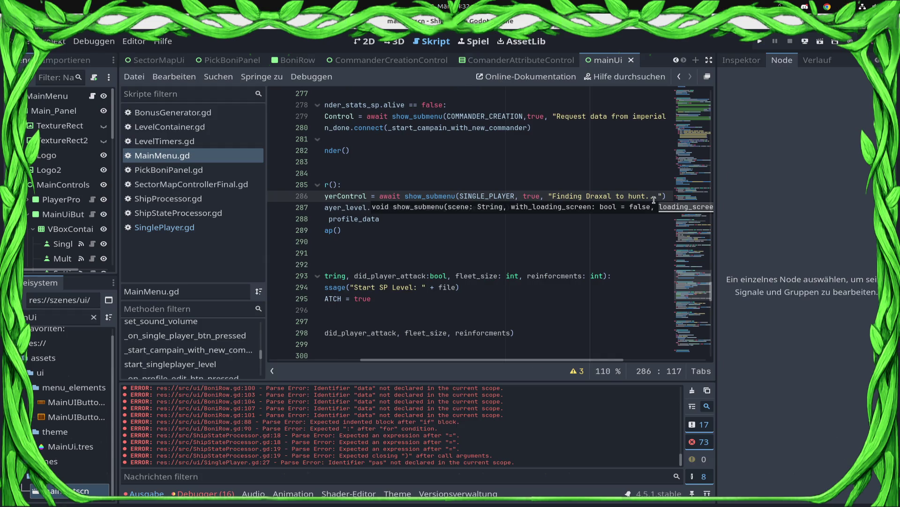
{"action": "key", "text": "Left"}
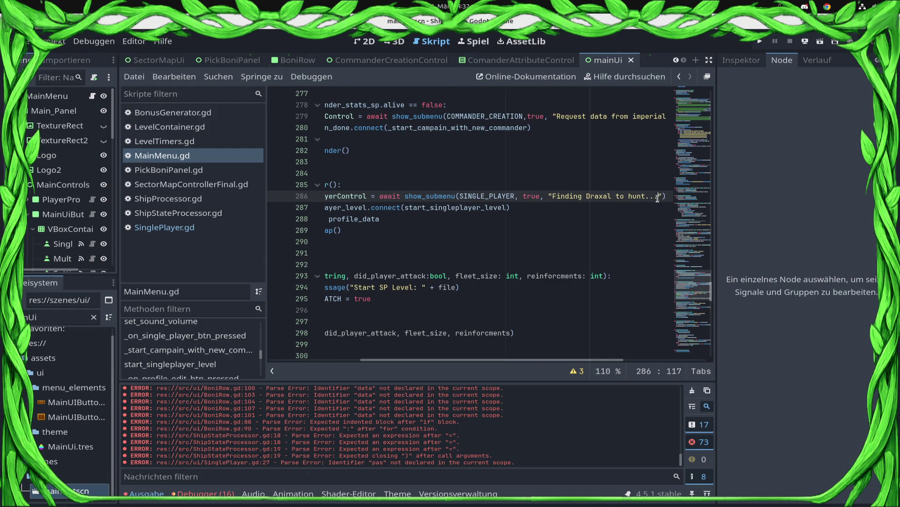
Step: Replace that loading text with 'Scanning map...', save MainMenu.gd and launch the game
{"action": "left_click", "coordinate": [552, 200], "text": "shift"}
{"action": "type", "text": "Scanning "}
{"action": "type", "text": "map"}
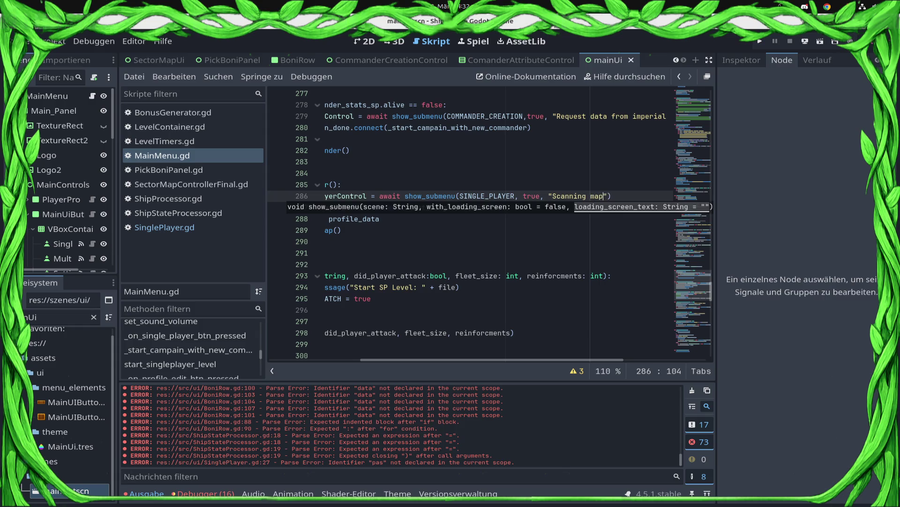
{"action": "type", "text": "..."}
{"action": "key", "text": "ctrl+s"}
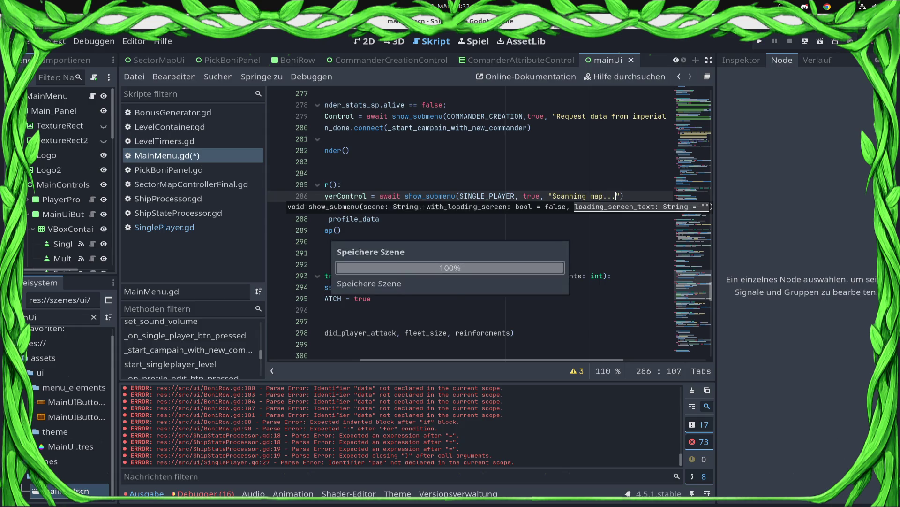
{"action": "left_click", "coordinate": [760, 41]}
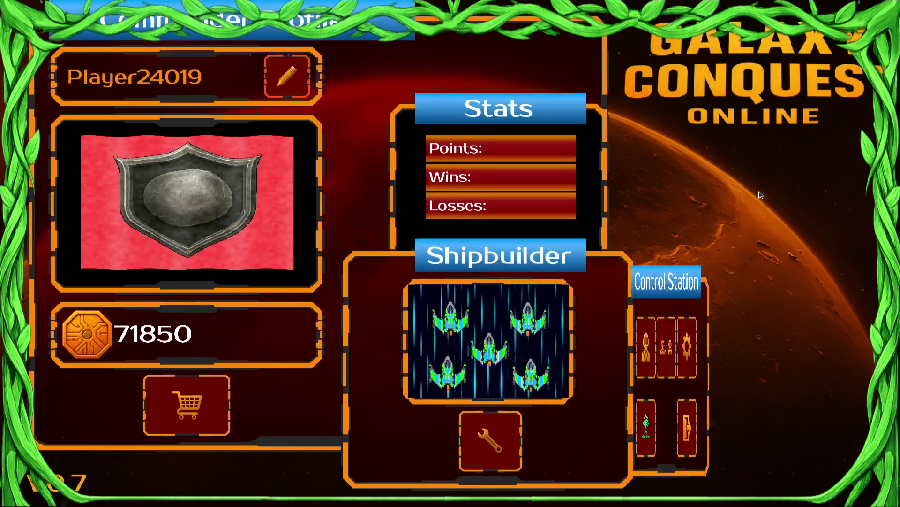
Step: Play the single-player Draxal Homesector mission until it crashes at LevelUi.gd line 196
{"action": "left_click", "coordinate": [694, 347]}
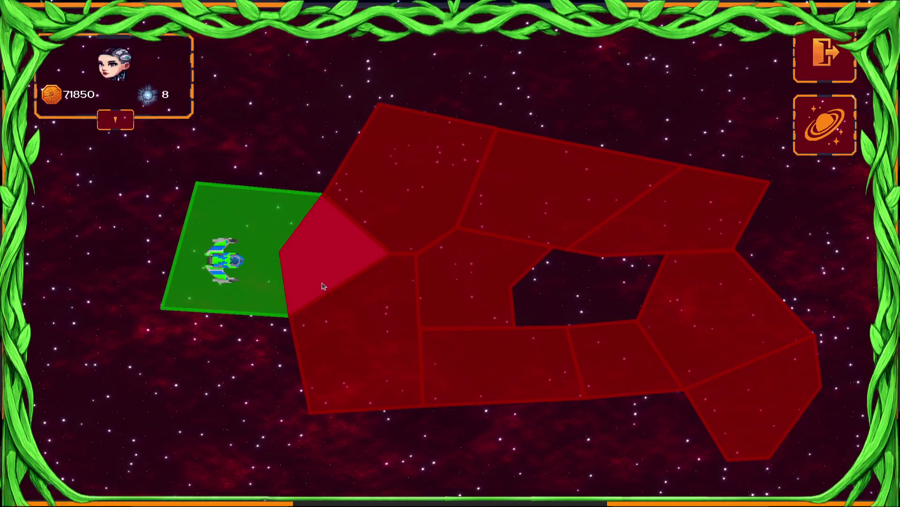
{"action": "left_click", "coordinate": [331, 274]}
{"action": "left_click", "coordinate": [511, 422]}
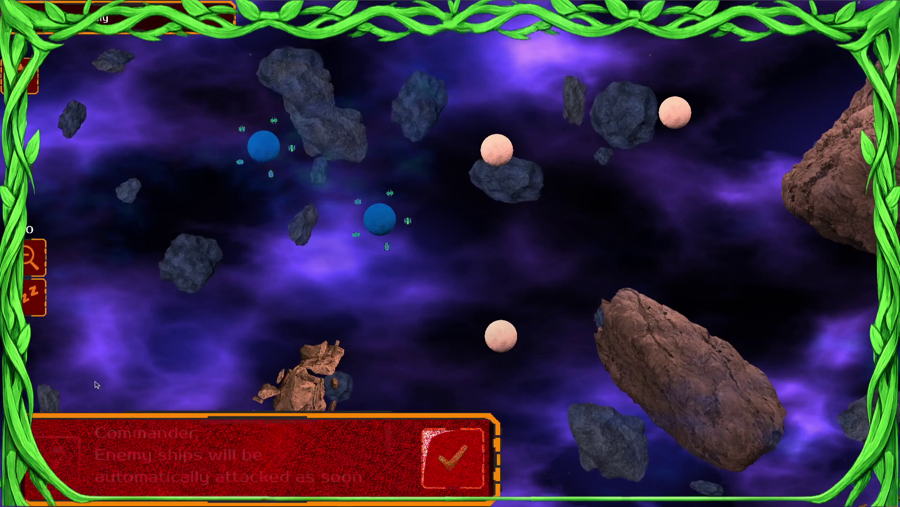
{"action": "left_click", "coordinate": [458, 454]}
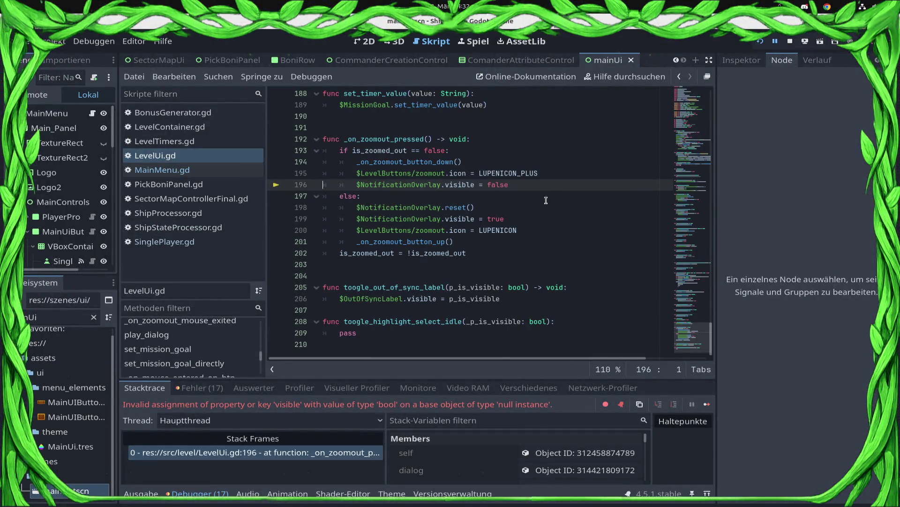
{"action": "left_click", "coordinate": [553, 184]}
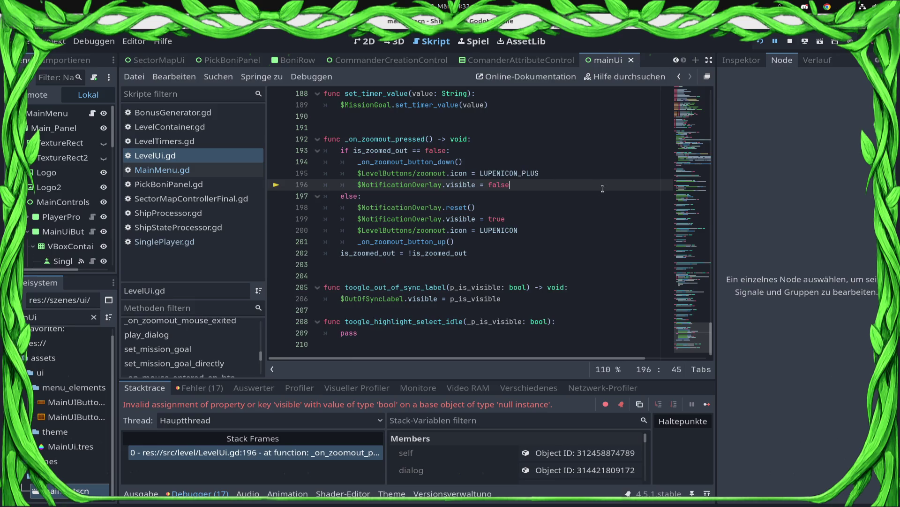
Step: Delete the three $NotificationOverlay lines in _on_zoomout_pressed, save LevelUi.gd, and stop the crashed game
{"action": "key", "text": "BackSpace"}
{"action": "key", "text": "BackSpace"}
{"action": "key", "text": "ctrl+s"}
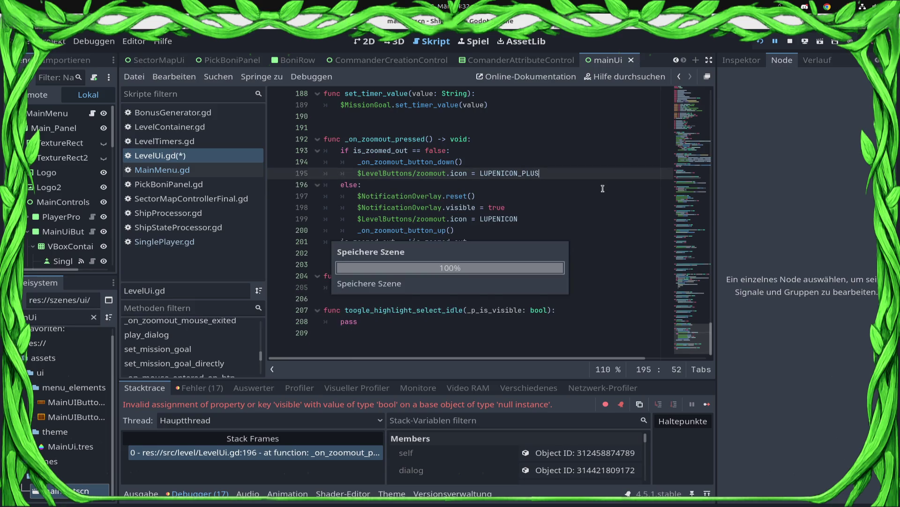
{"action": "left_click_drag", "start_coordinate": [586, 211], "coordinate": [346, 202]}
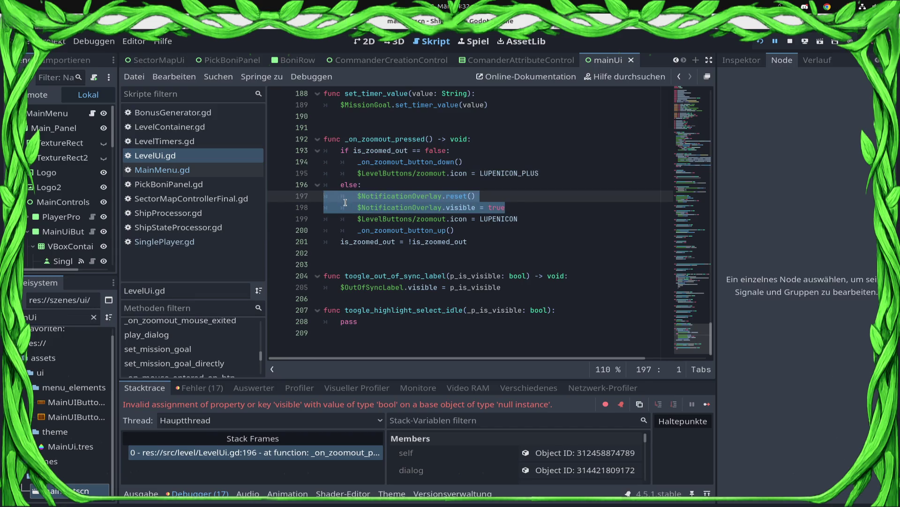
{"action": "key", "text": "BackSpace"}
{"action": "key", "text": "BackSpace"}
{"action": "key", "text": "ctrl+s"}
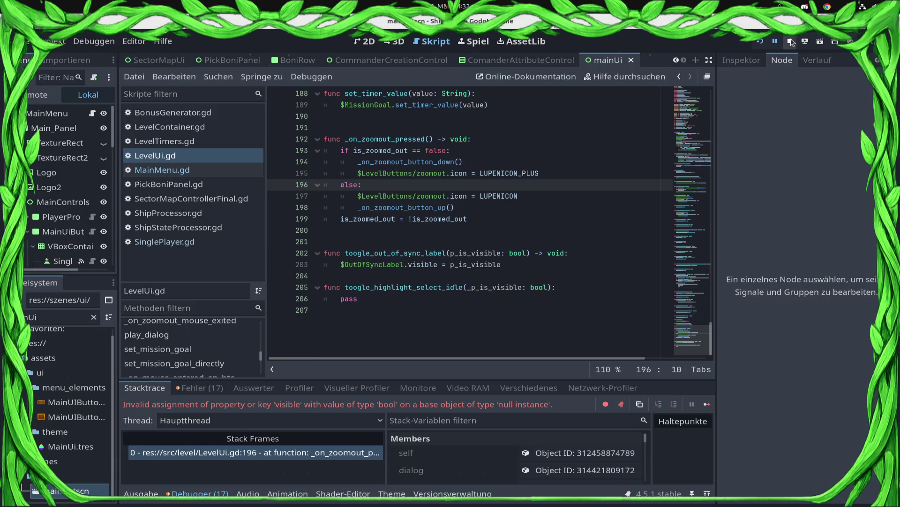
{"action": "left_click", "coordinate": [791, 42]}
Step: Relaunch the game and start the green Draxal home sector mission from the single-player map
{"action": "left_click", "coordinate": [760, 42]}
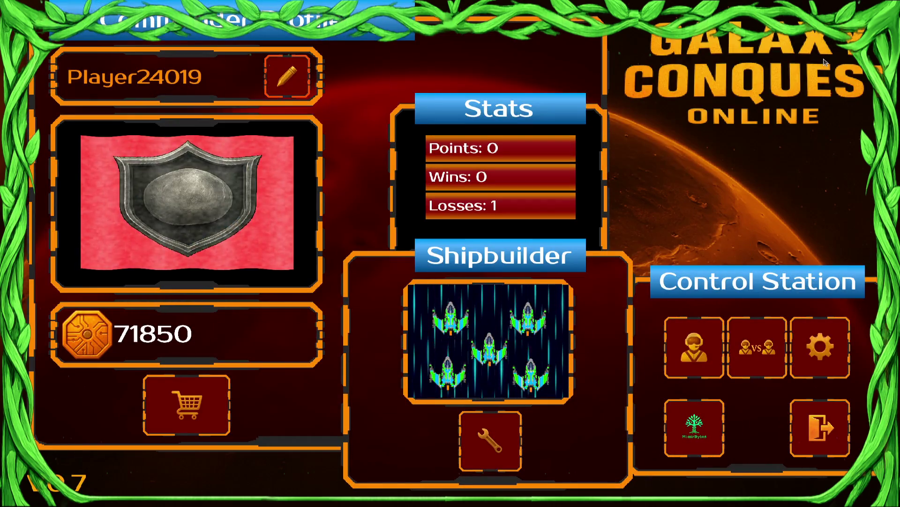
{"action": "left_click", "coordinate": [711, 355]}
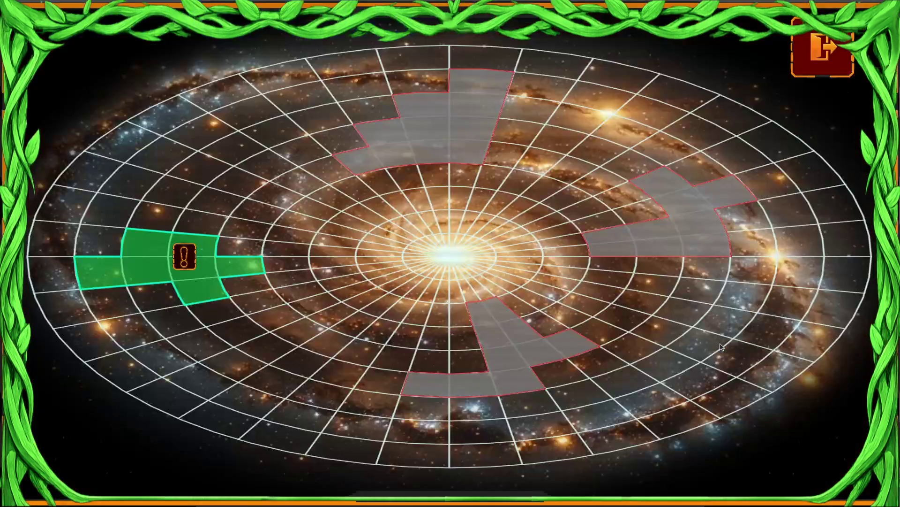
{"action": "left_click", "coordinate": [190, 247]}
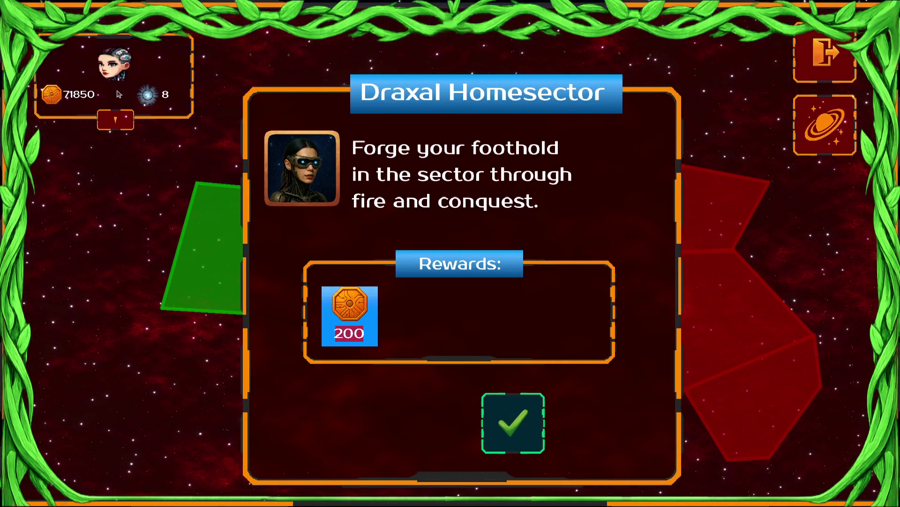
{"action": "left_click", "coordinate": [526, 425]}
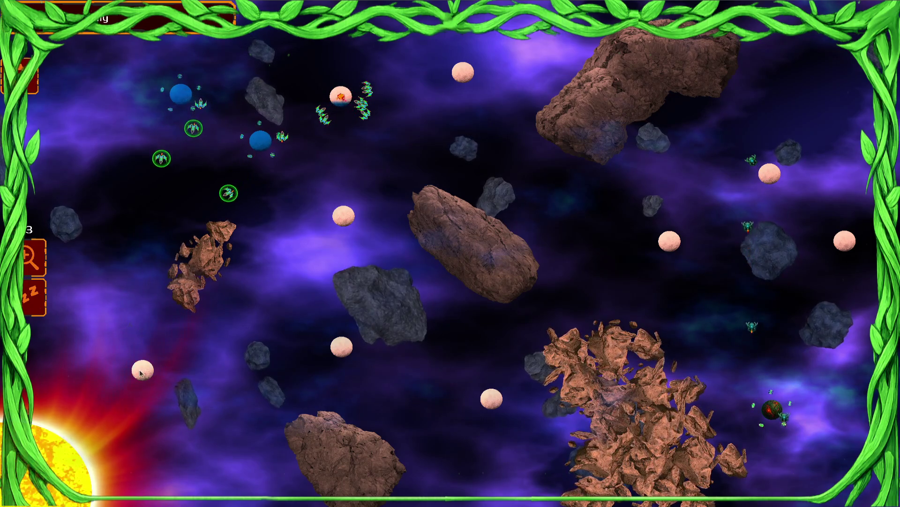
Step: Box-select the ship groups around the blue and top-centre planets and send them down the map
{"action": "left_click_drag", "start_coordinate": [145, 106], "coordinate": [148, 93]}
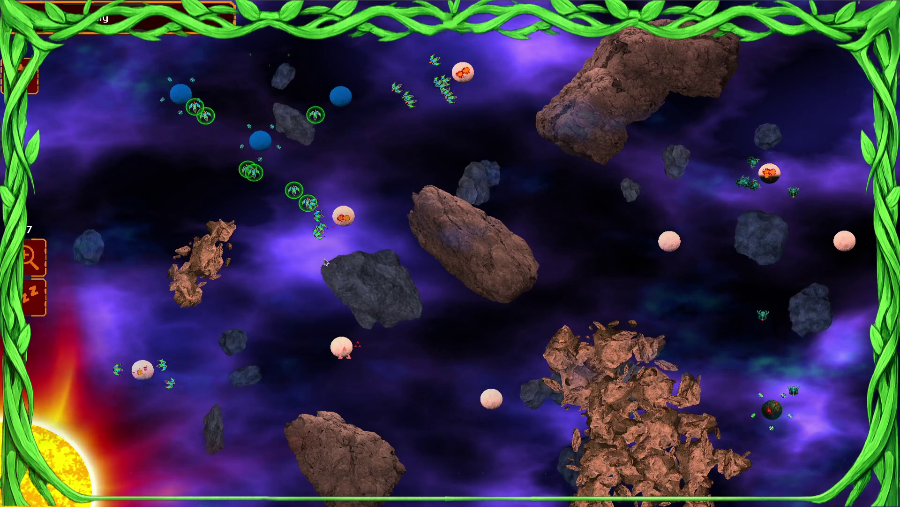
{"action": "left_click", "coordinate": [344, 215]}
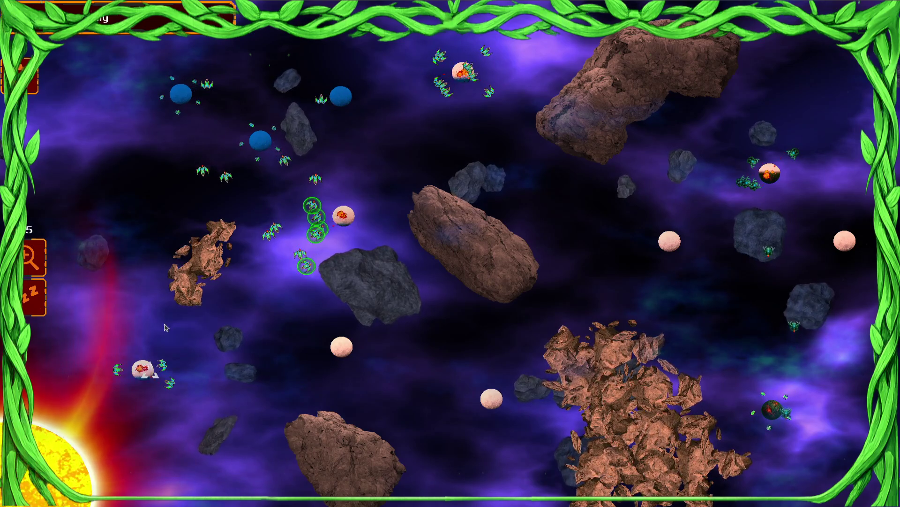
{"action": "left_click_drag", "start_coordinate": [338, 130], "coordinate": [83, 51]}
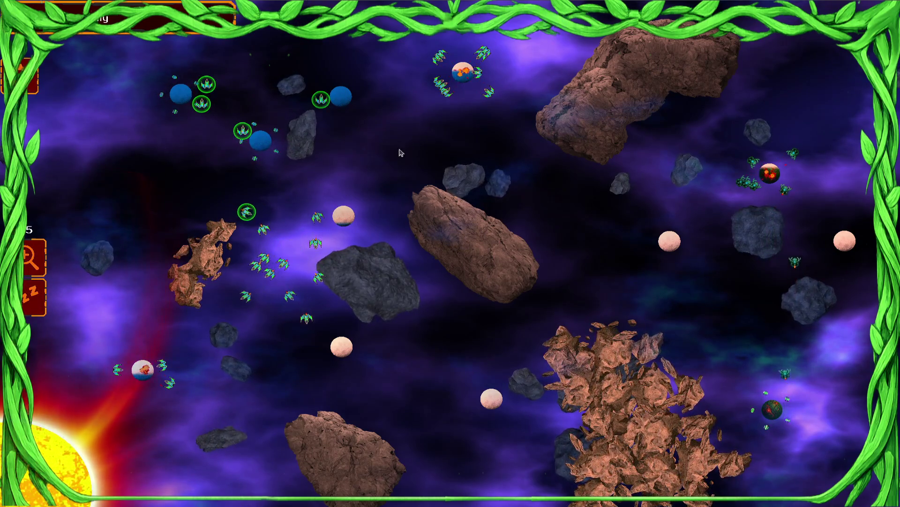
{"action": "left_click_drag", "start_coordinate": [265, 70], "coordinate": [117, 85]}
{"action": "left_click_drag", "start_coordinate": [483, 77], "coordinate": [398, 84]}
{"action": "left_click", "coordinate": [389, 404]}
{"action": "left_click", "coordinate": [401, 407]}
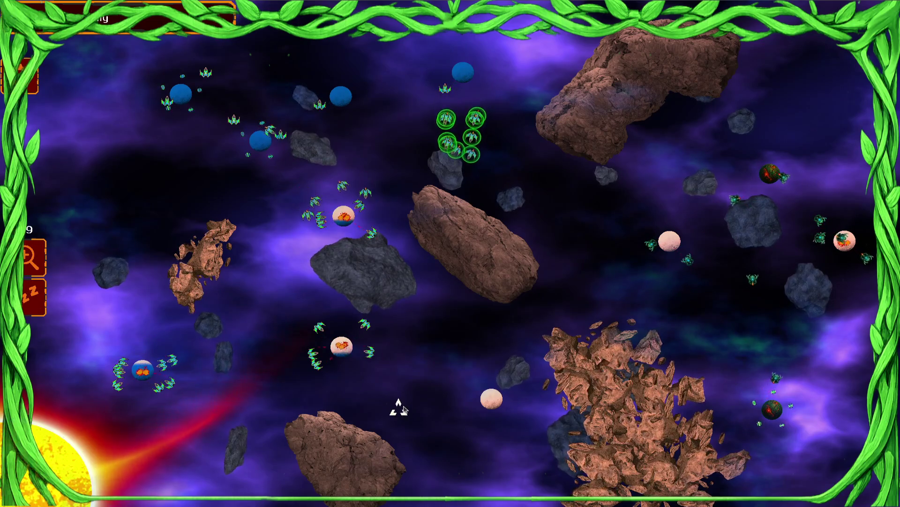
Step: Select the whole fleet, send it against the pale planet, and gather it into tight groups
{"action": "key", "text": "ctrl+a"}
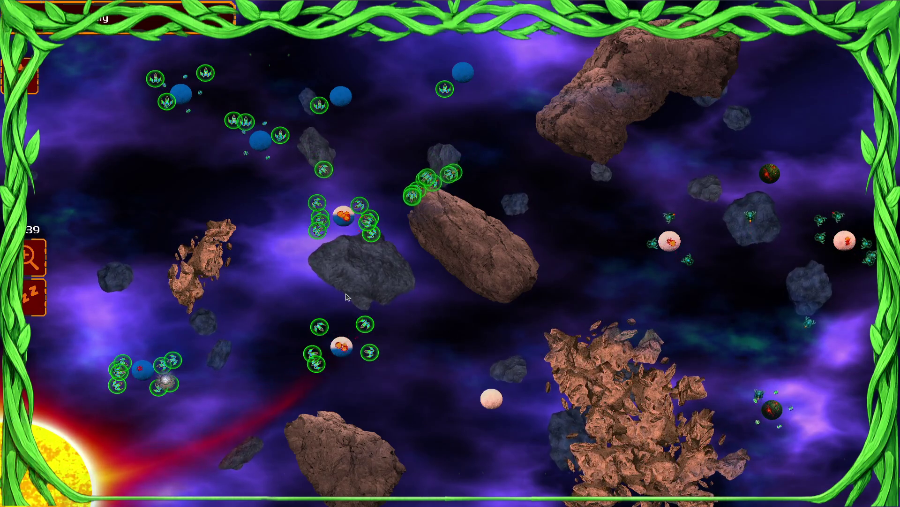
{"action": "key", "text": "1"}
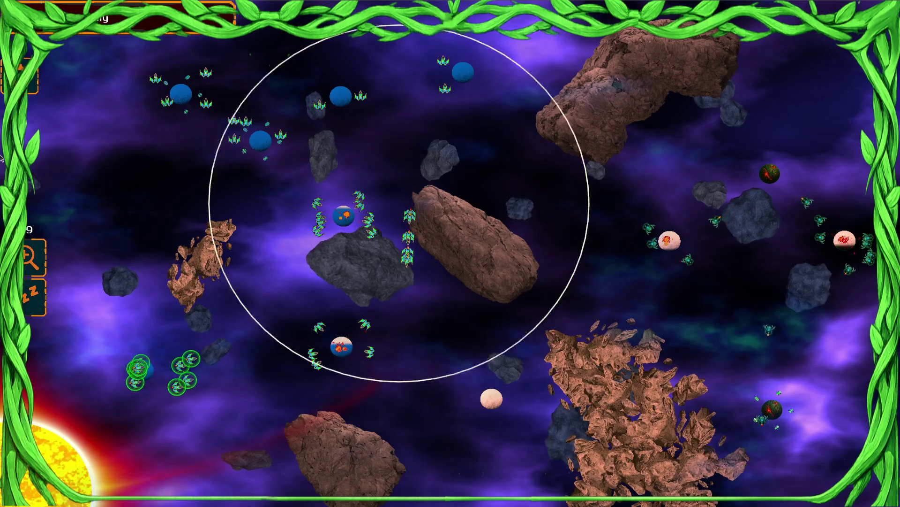
{"action": "key", "text": "ctrl+a"}
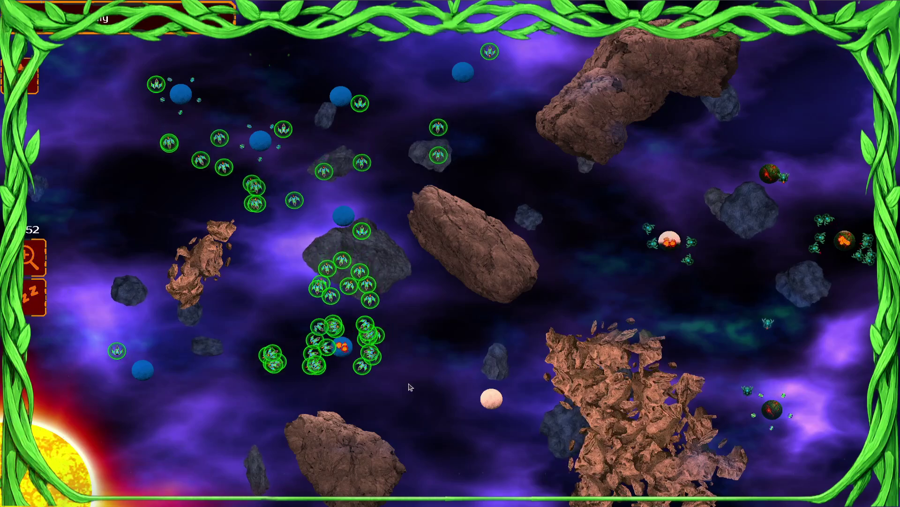
{"action": "left_click", "coordinate": [491, 400]}
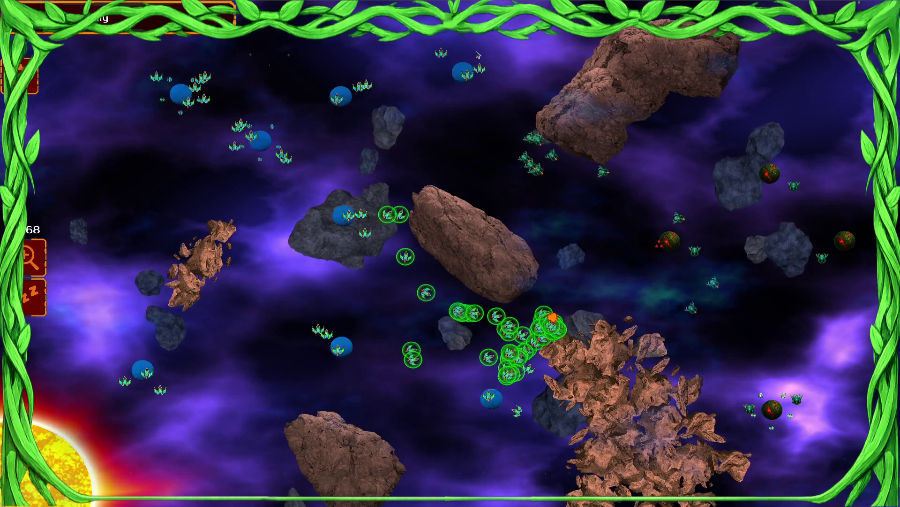
{"action": "key", "text": "1"}
{"action": "key", "text": "2"}
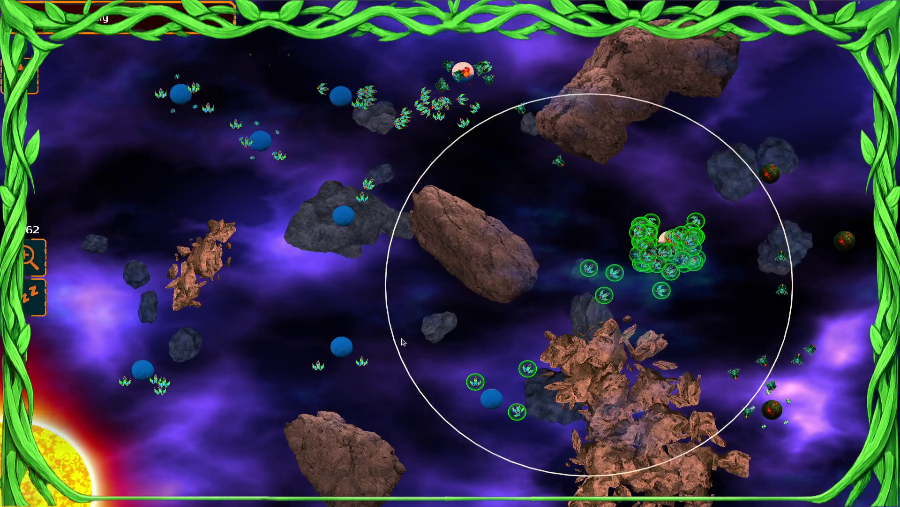
{"action": "right_click", "coordinate": [683, 251]}
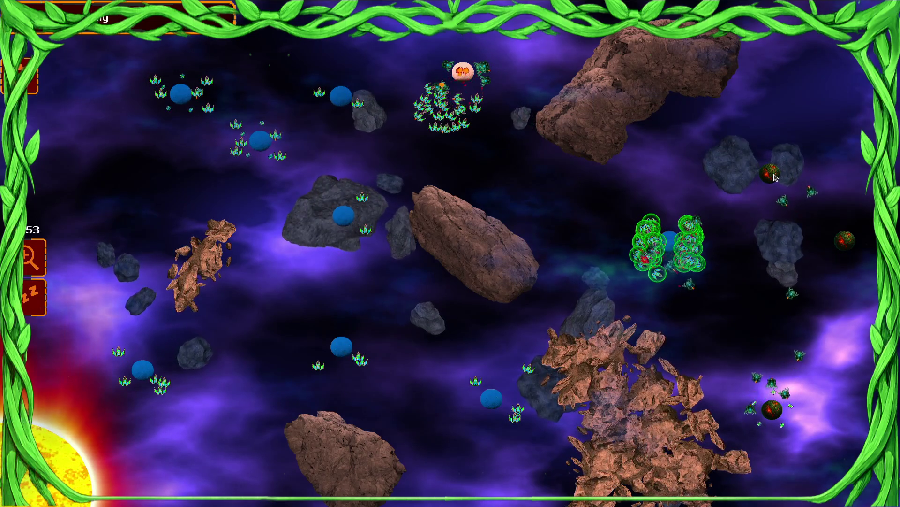
Step: Gather the ships from the lower blue planets and upper centre and send them right
{"action": "left_click_drag", "start_coordinate": [140, 122], "coordinate": [141, 123]}
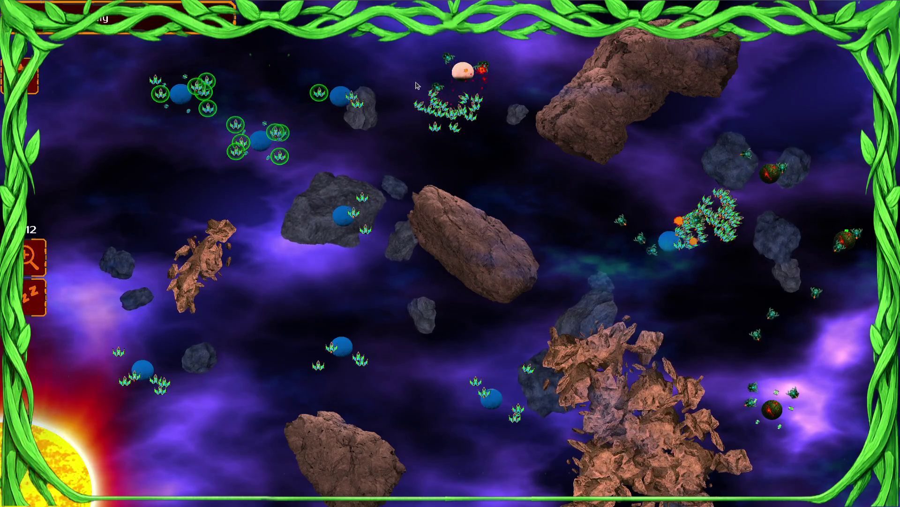
{"action": "left_click_drag", "start_coordinate": [342, 351], "coordinate": [271, 431]}
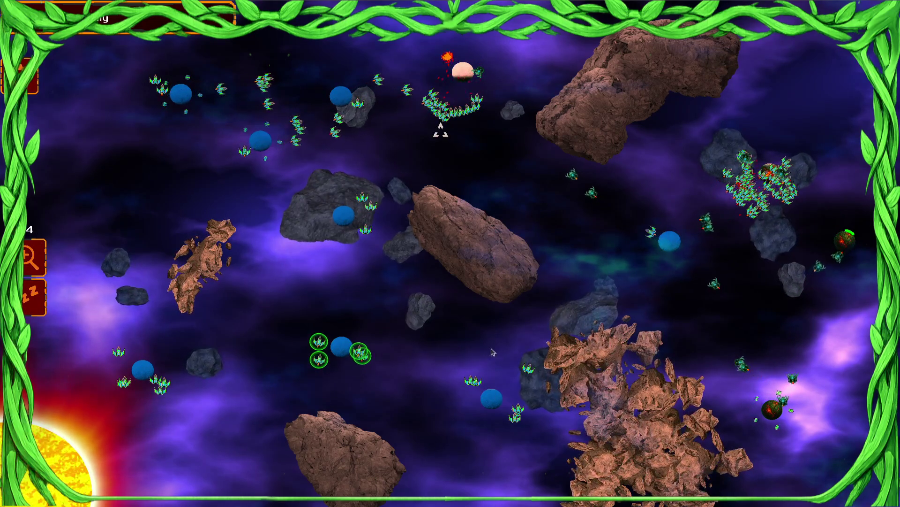
{"action": "left_click", "coordinate": [491, 397]}
{"action": "left_click", "coordinate": [182, 324]}
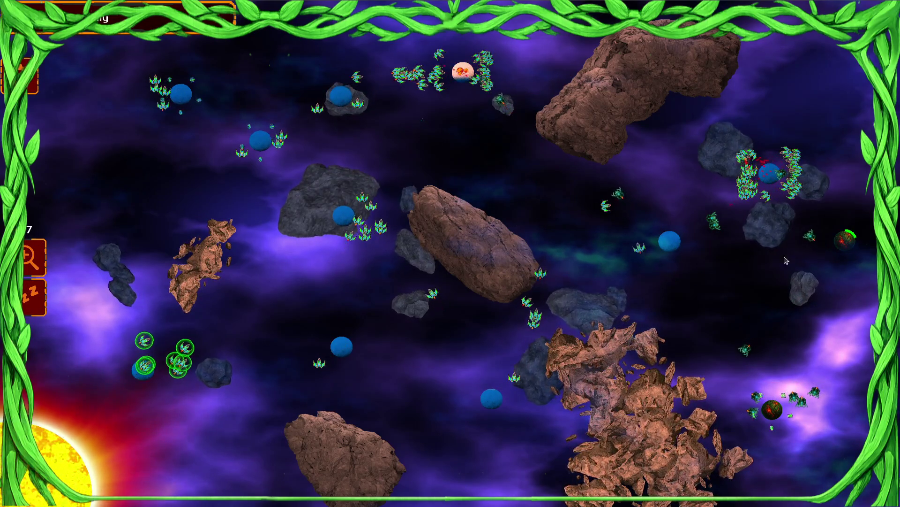
{"action": "left_click", "coordinate": [729, 230]}
{"action": "left_click", "coordinate": [746, 268]}
{"action": "left_click", "coordinate": [492, 141]}
{"action": "left_click", "coordinate": [647, 234]}
{"action": "left_click", "coordinate": [452, 347]}
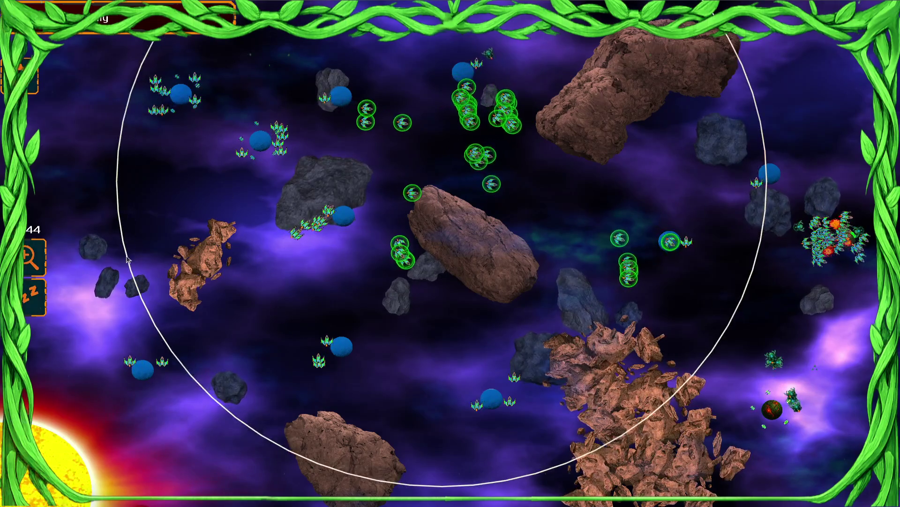
{"action": "left_click", "coordinate": [706, 291]}
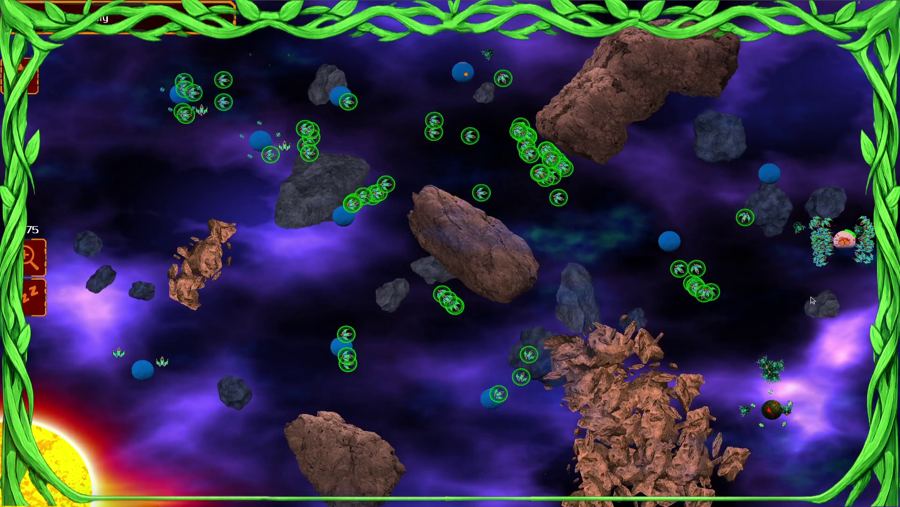
Step: Direct the right-edge cluster and central fighter swarm to new targets, then select nearly all fighters
{"action": "left_click", "coordinate": [477, 243]}
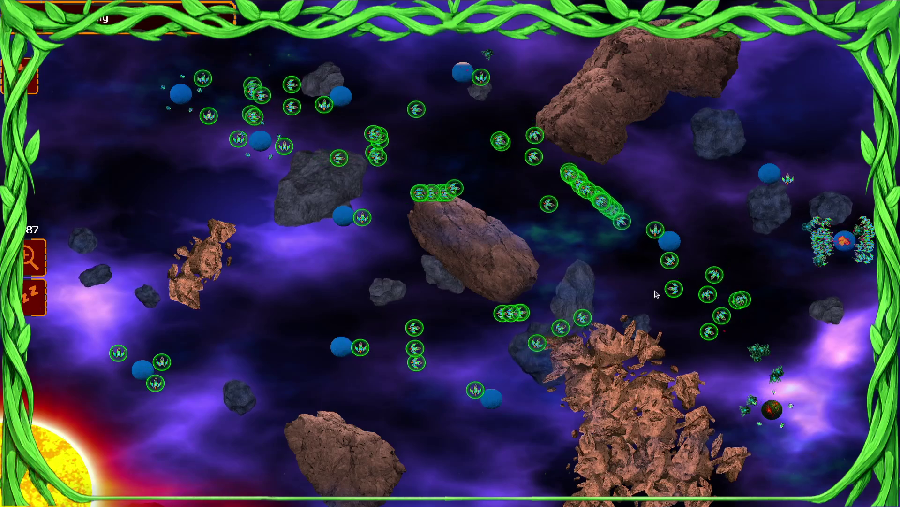
{"action": "left_click", "coordinate": [835, 240]}
{"action": "left_click", "coordinate": [764, 232]}
{"action": "left_click", "coordinate": [760, 364]}
{"action": "left_click", "coordinate": [746, 291]}
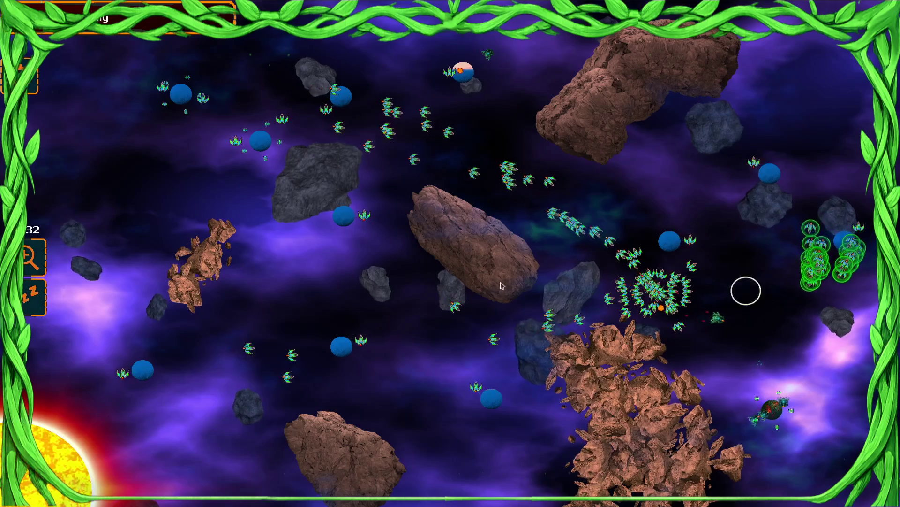
{"action": "left_click", "coordinate": [734, 200]}
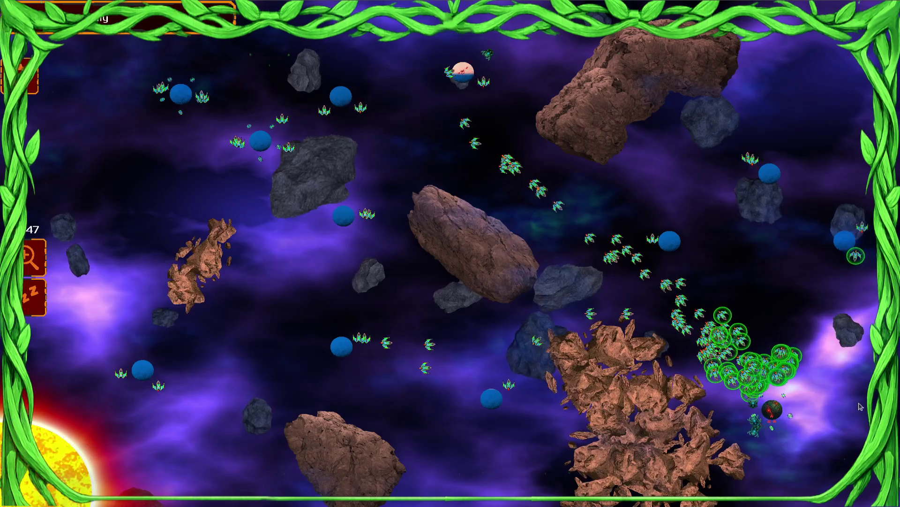
{"action": "left_click", "coordinate": [775, 422]}
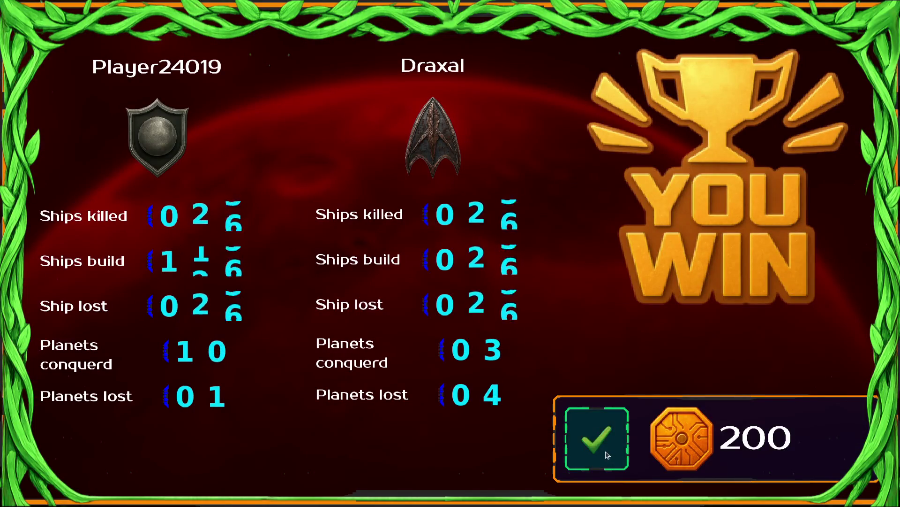
Step: Dismiss the victory stats screen and pick a Tactical Bonus card
{"action": "left_click", "coordinate": [598, 443]}
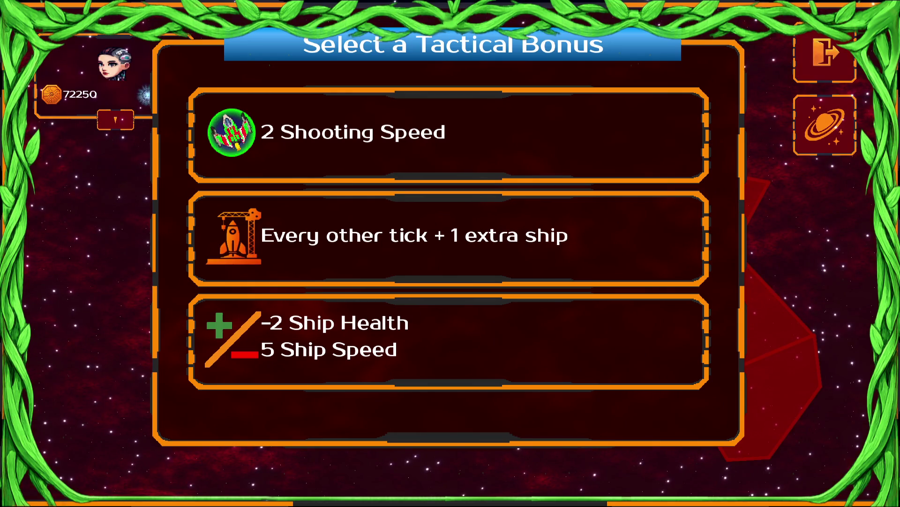
{"action": "left_click", "coordinate": [385, 146]}
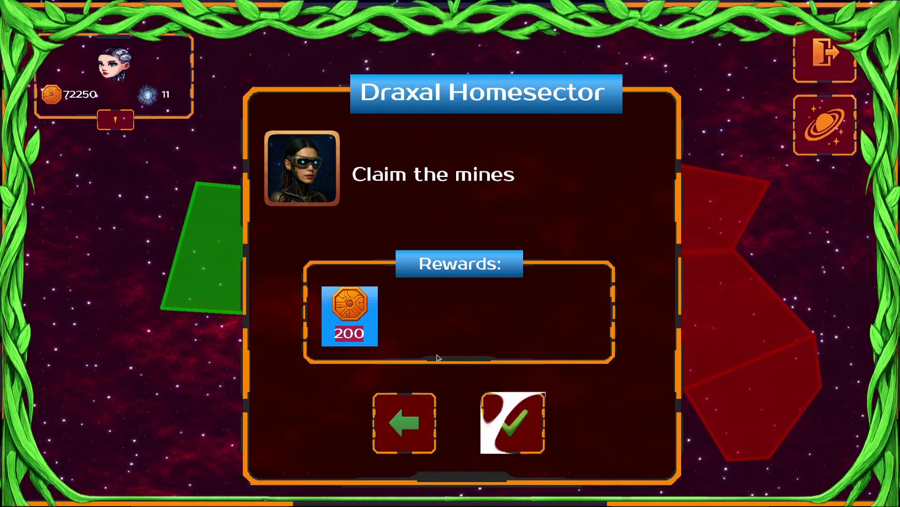
{"action": "left_click", "coordinate": [407, 438]}
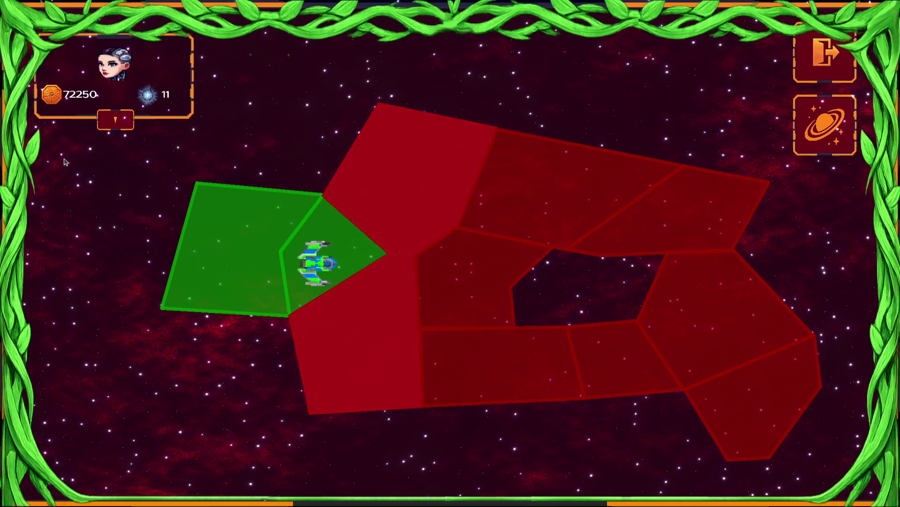
Step: Toggle the commander's stats summary and accept the Draxal Homesector 'Claim the mines' mission
{"action": "left_click", "coordinate": [116, 121]}
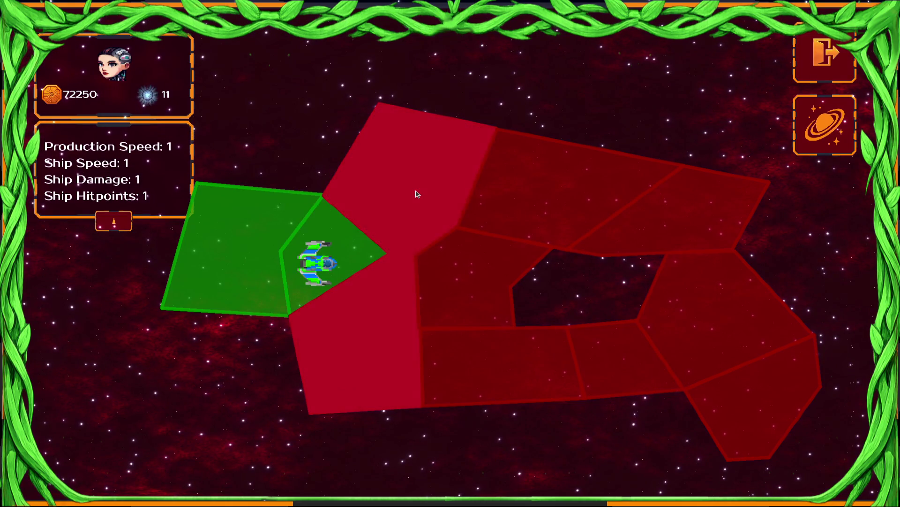
{"action": "left_click", "coordinate": [114, 221]}
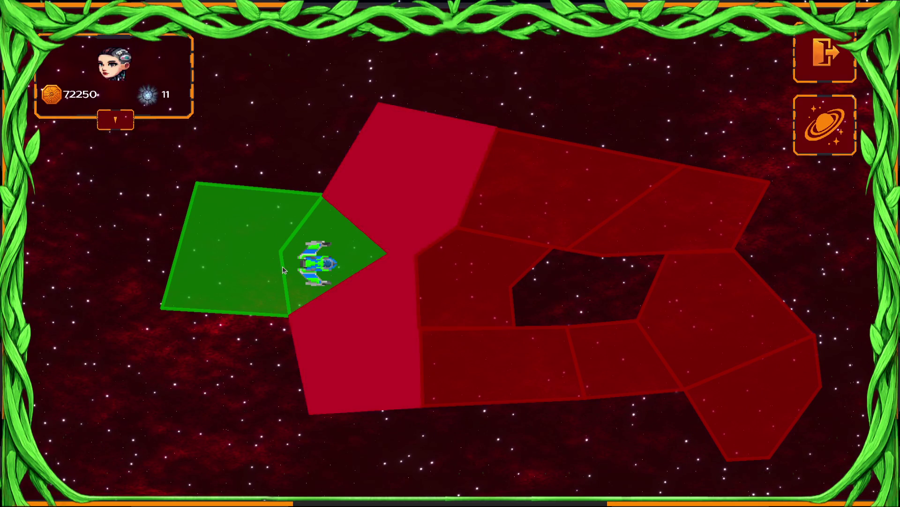
{"action": "left_click", "coordinate": [418, 185]}
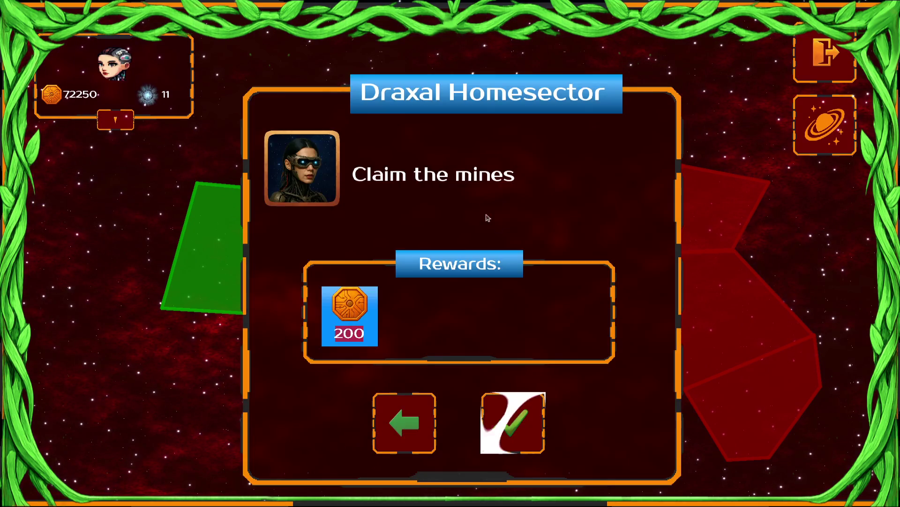
{"action": "left_click", "coordinate": [520, 438]}
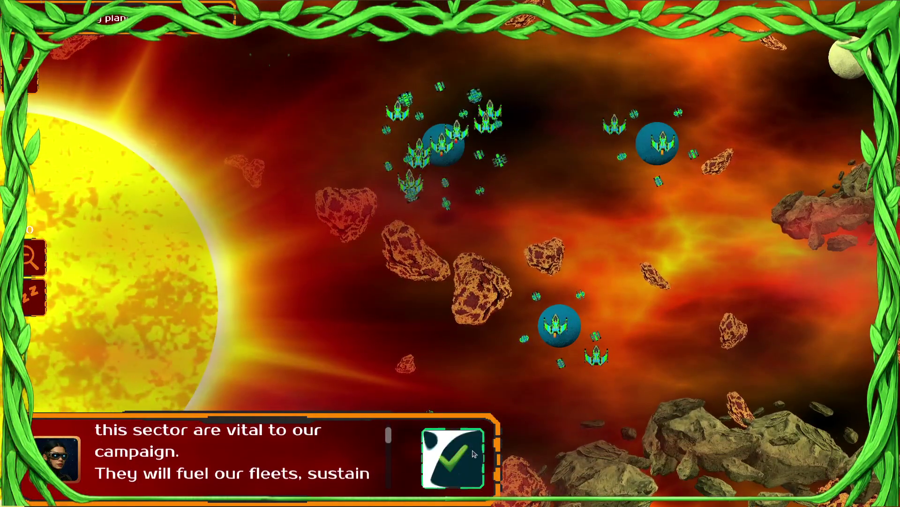
Step: Dismiss the commander's briefing and move the ships from the left planets to a new position
{"action": "left_click", "coordinate": [473, 453]}
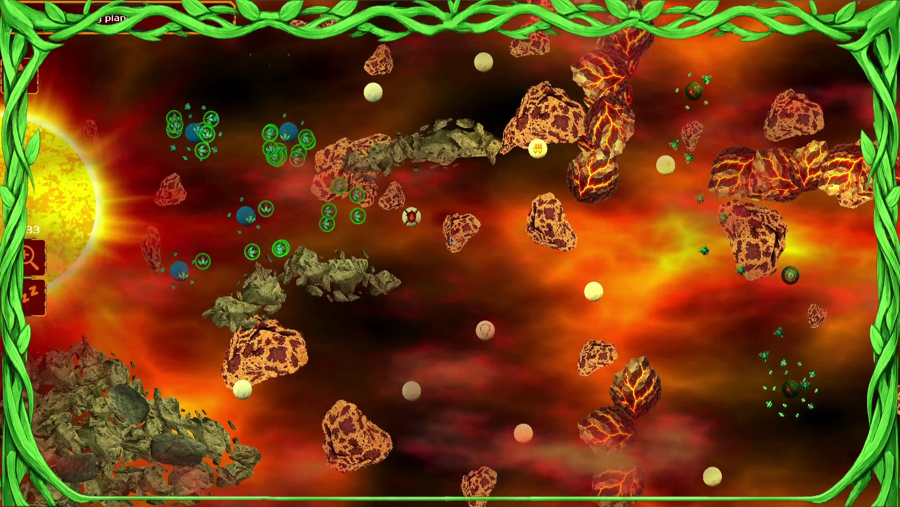
{"action": "left_click", "coordinate": [245, 215]}
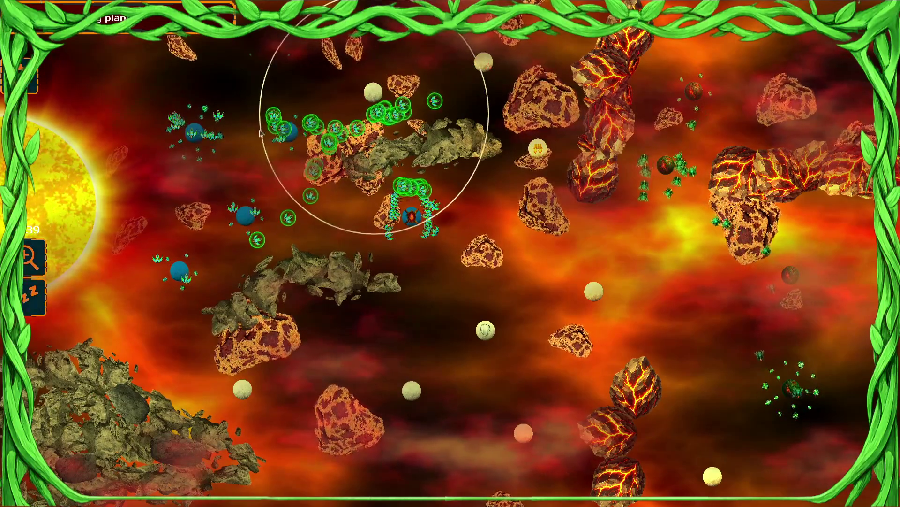
{"action": "left_click_drag", "start_coordinate": [230, 136], "coordinate": [192, 170]}
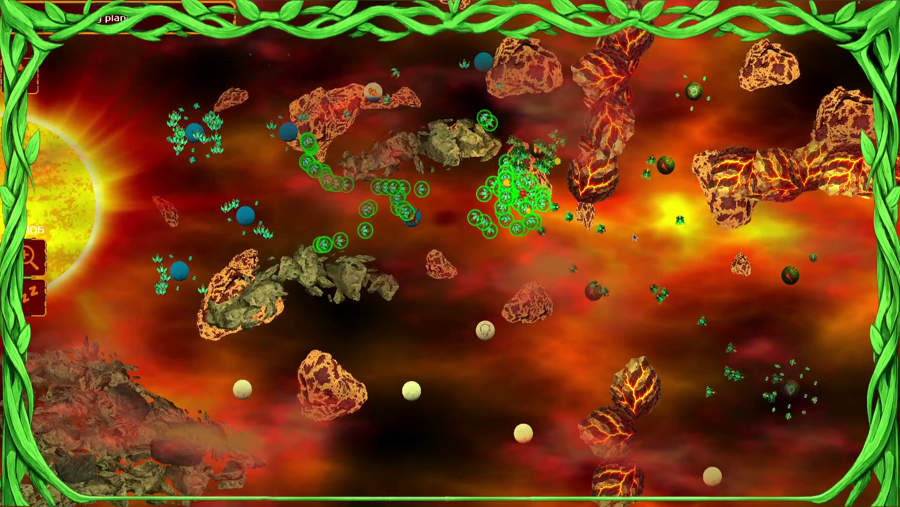
{"action": "scroll", "coordinate": [525, 174], "scroll_direction": "up", "scroll_amount": 2}
{"action": "scroll", "coordinate": [525, 175], "scroll_direction": "up", "scroll_amount": 2}
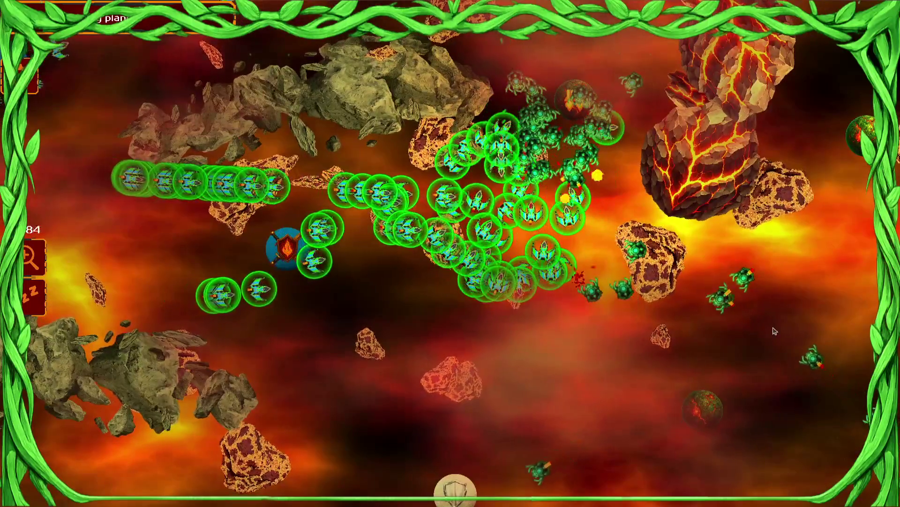
{"action": "left_click", "coordinate": [368, 157]}
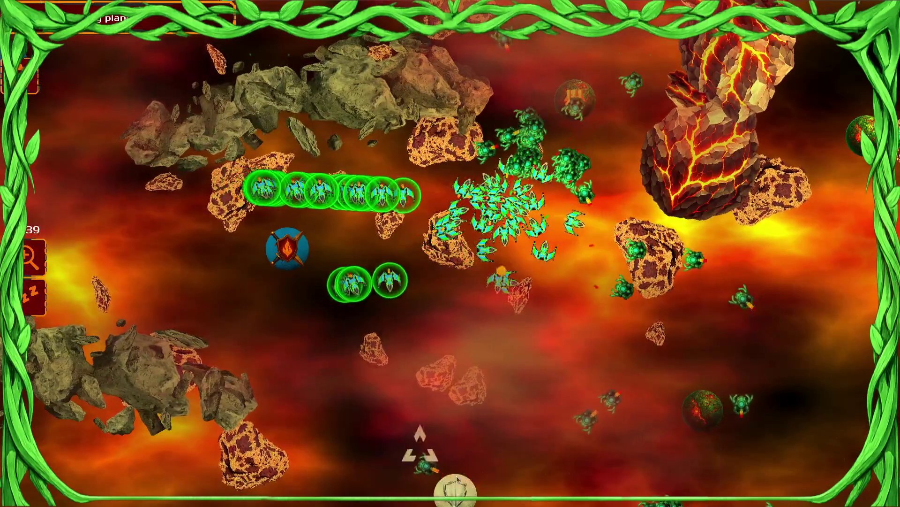
{"action": "left_click", "coordinate": [455, 487]}
{"action": "scroll", "coordinate": [455, 327], "scroll_direction": "down", "scroll_amount": 5}
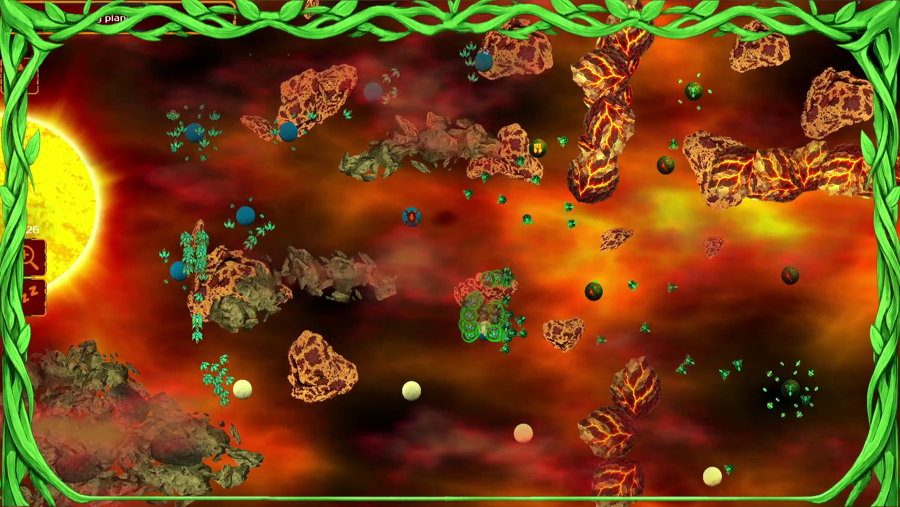
Step: Send the left, bottom-left, upper-middle and upper-left ship groups toward targets, including the green planet
{"action": "left_click_drag", "start_coordinate": [264, 101], "coordinate": [265, 101]}
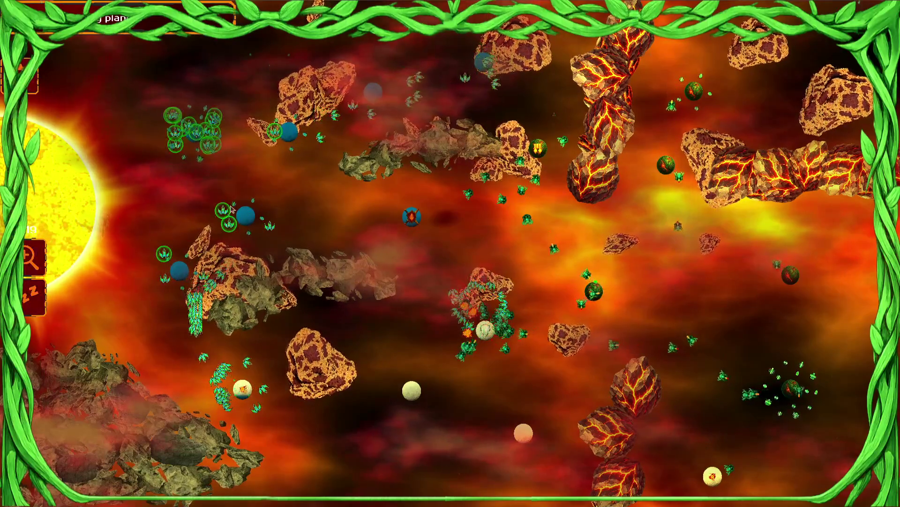
{"action": "left_click_drag", "start_coordinate": [241, 181], "coordinate": [366, 183]}
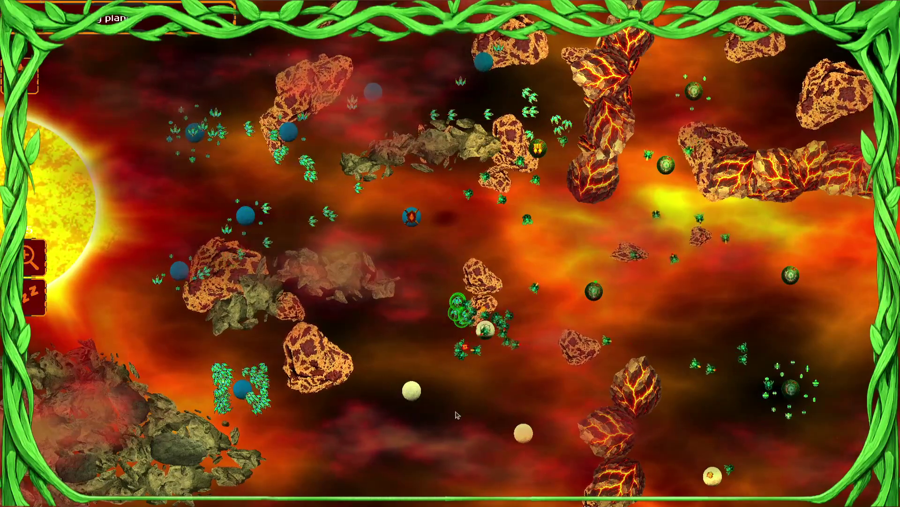
{"action": "left_click_drag", "start_coordinate": [244, 387], "coordinate": [286, 389]}
{"action": "left_click", "coordinate": [421, 393]}
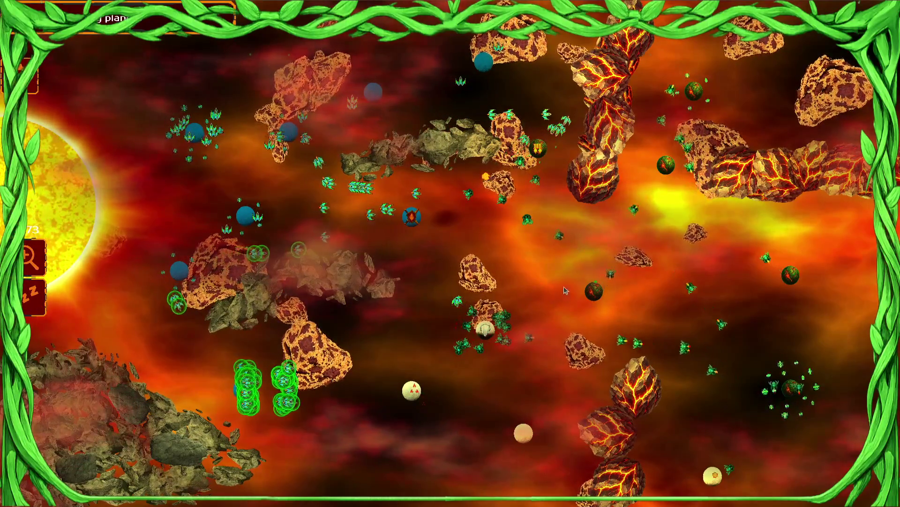
{"action": "left_click_drag", "start_coordinate": [328, 203], "coordinate": [450, 213]}
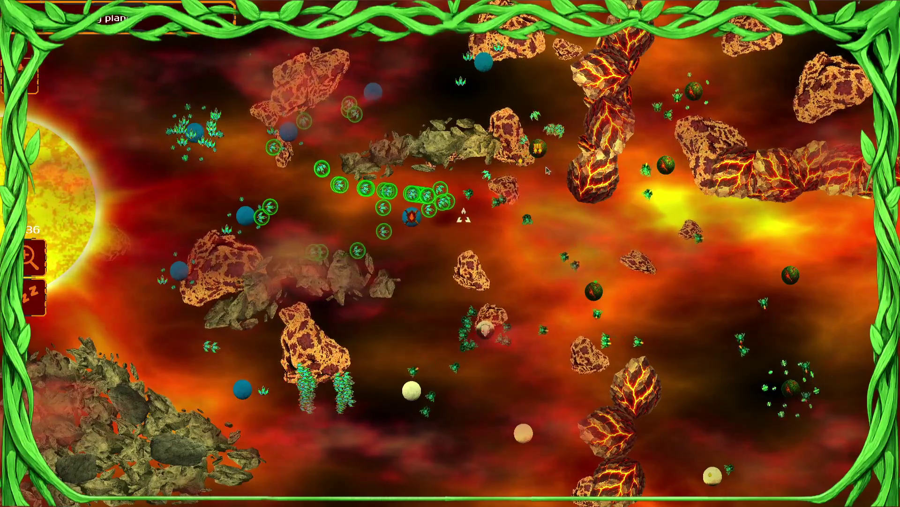
{"action": "left_click", "coordinate": [538, 149]}
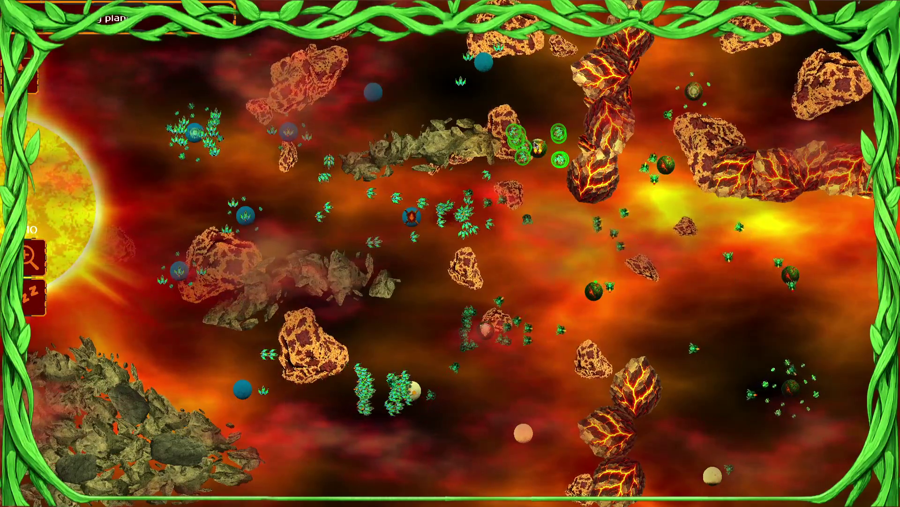
{"action": "left_click_drag", "start_coordinate": [154, 100], "coordinate": [382, 289]}
{"action": "left_click", "coordinate": [419, 249]}
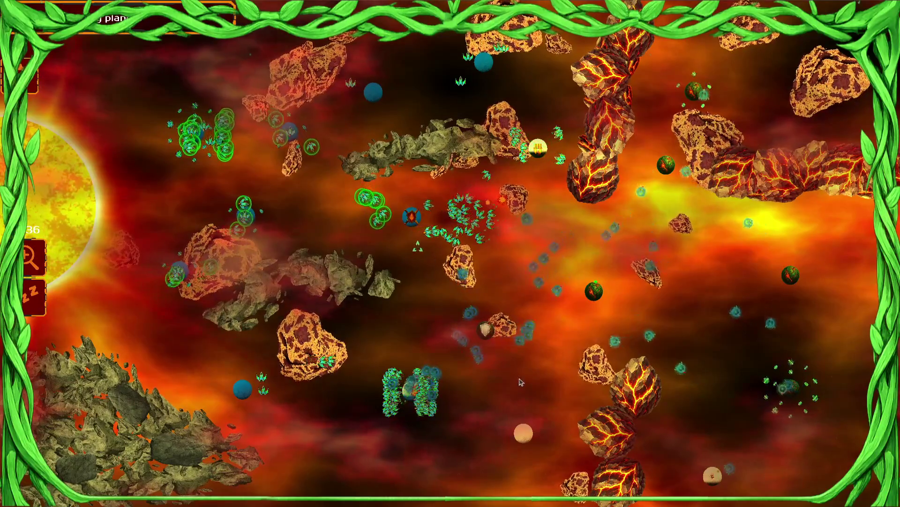
Step: Send the bottom and central fleets to attack the circled planet and a nearby one
{"action": "left_click_drag", "start_coordinate": [488, 413], "coordinate": [301, 418]}
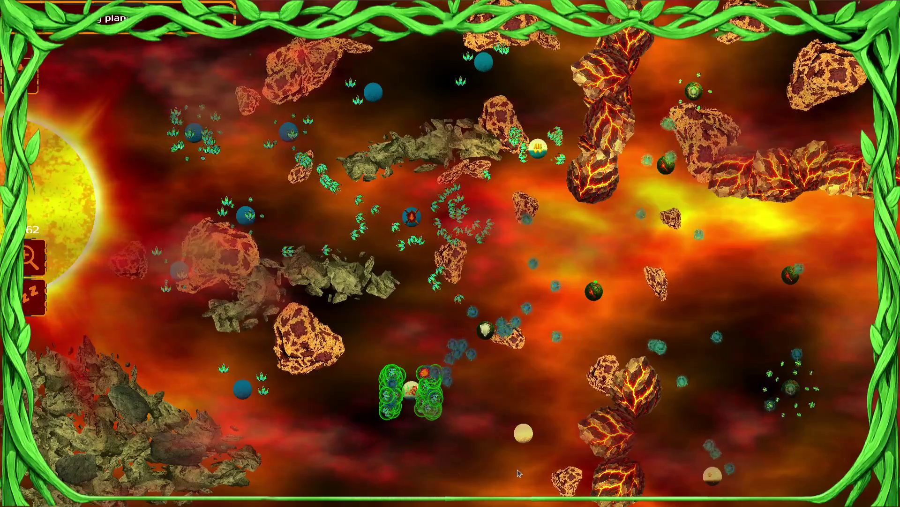
{"action": "left_click_drag", "start_coordinate": [469, 188], "coordinate": [378, 290]}
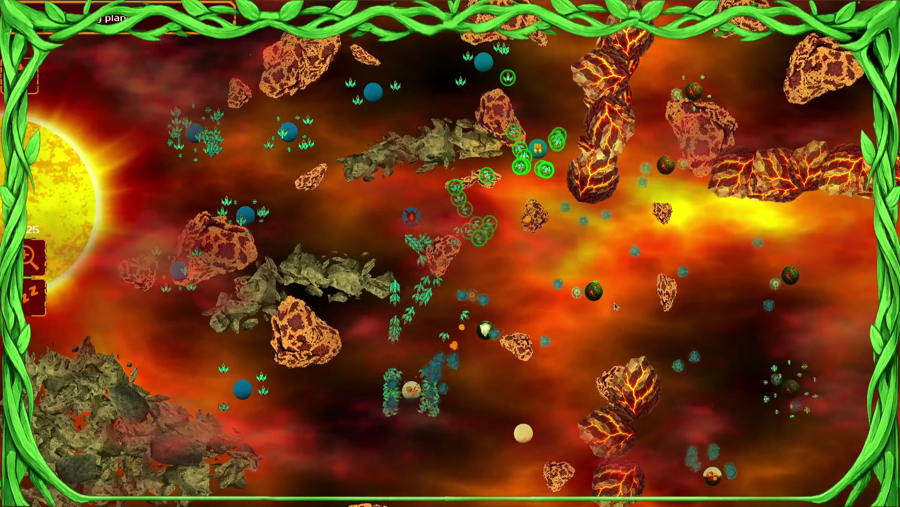
{"action": "left_click_drag", "start_coordinate": [399, 77], "coordinate": [229, 214]}
{"action": "left_click_drag", "start_coordinate": [411, 389], "coordinate": [485, 330]}
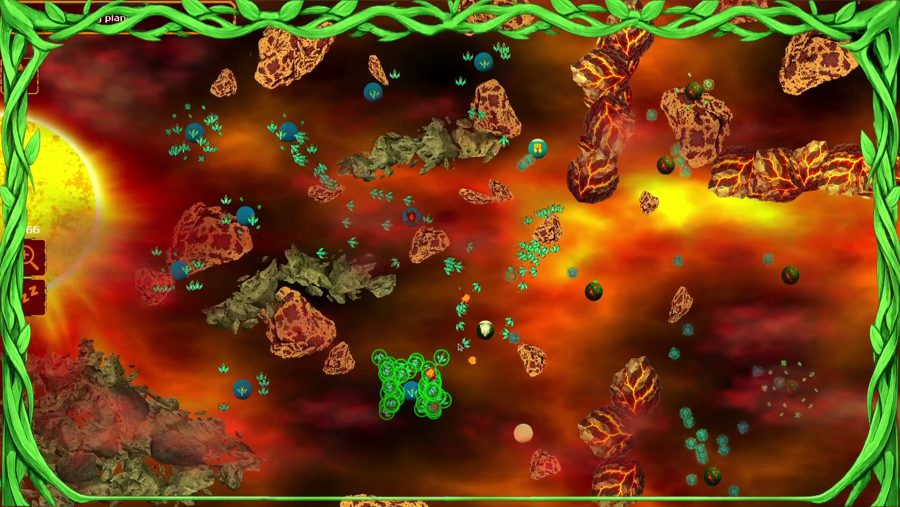
Step: Surrender the battle from the pause menu and close the game window
{"action": "key", "text": "ctrl+a"}
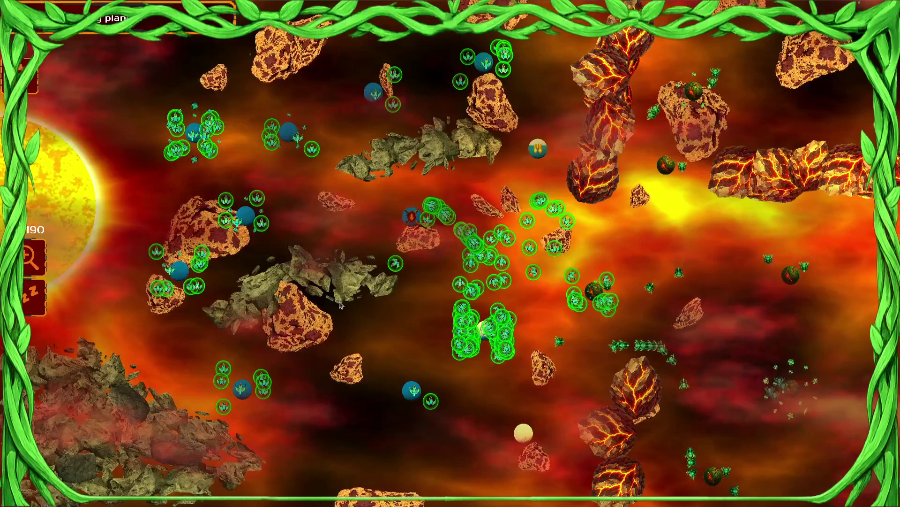
{"action": "key", "text": "Escape"}
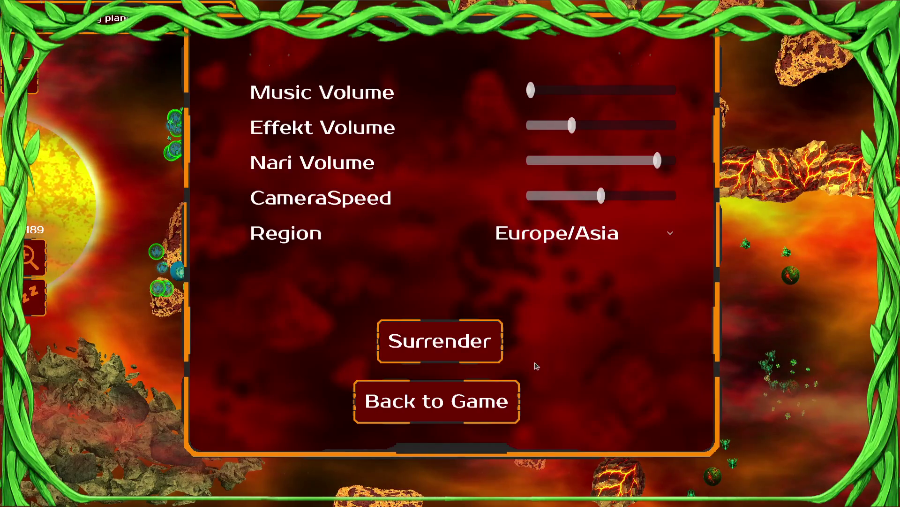
{"action": "left_click", "coordinate": [495, 357]}
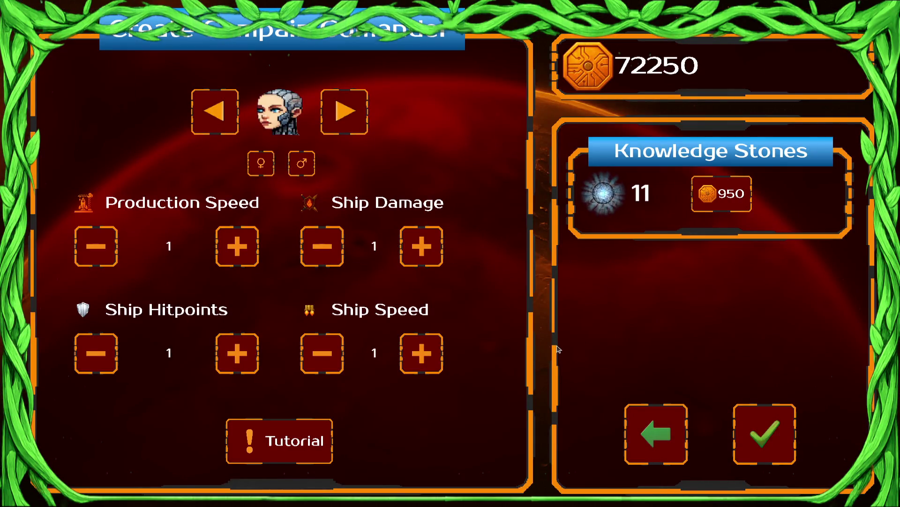
{"action": "key", "text": "alt+F4"}
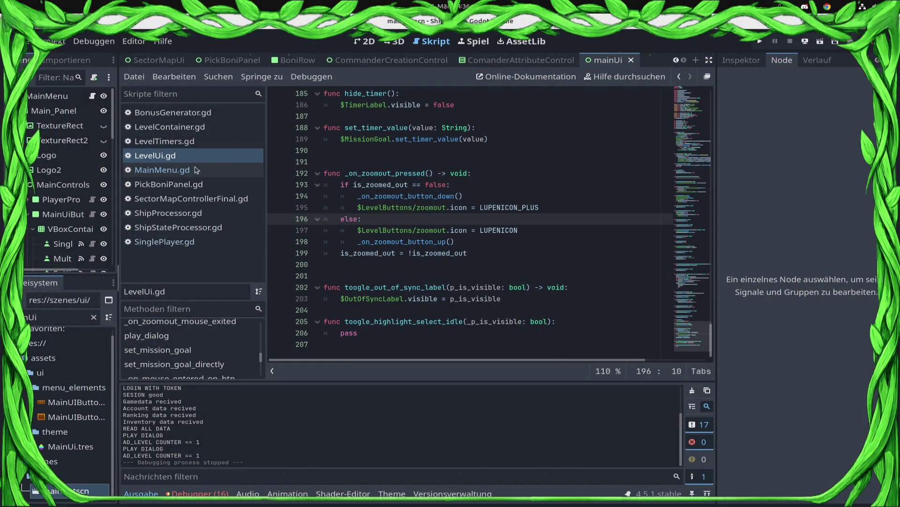
{"action": "left_click", "coordinate": [56, 315]}
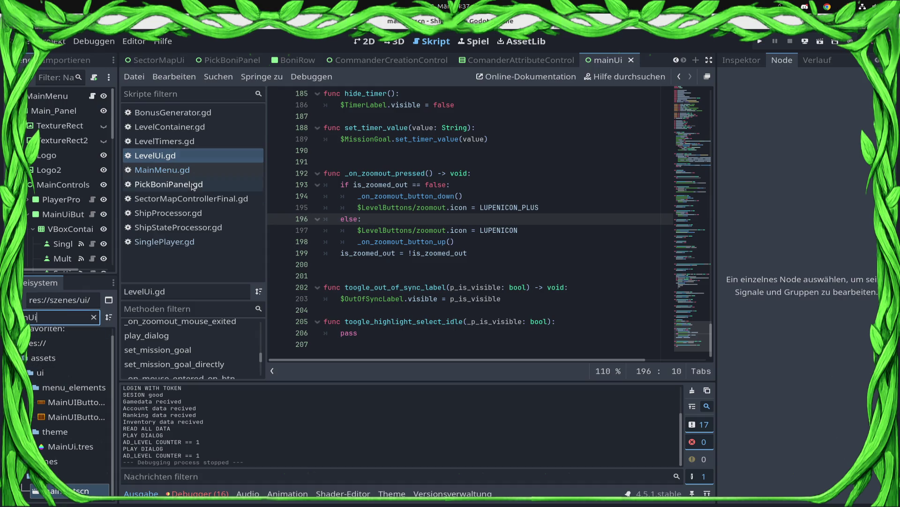
{"action": "left_click", "coordinate": [178, 145]}
{"action": "scroll", "coordinate": [524, 253], "scroll_direction": "up", "scroll_amount": 20}
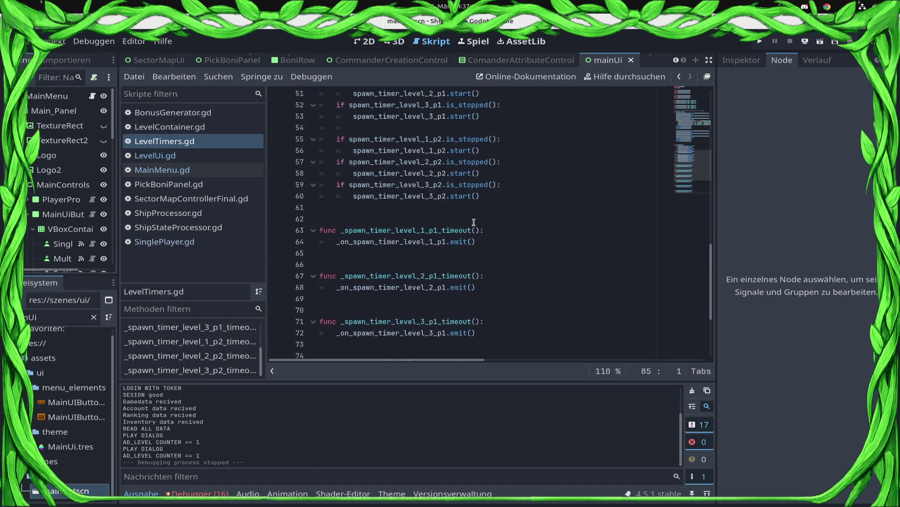
{"action": "scroll", "coordinate": [524, 253], "scroll_direction": "down", "scroll_amount": 4}
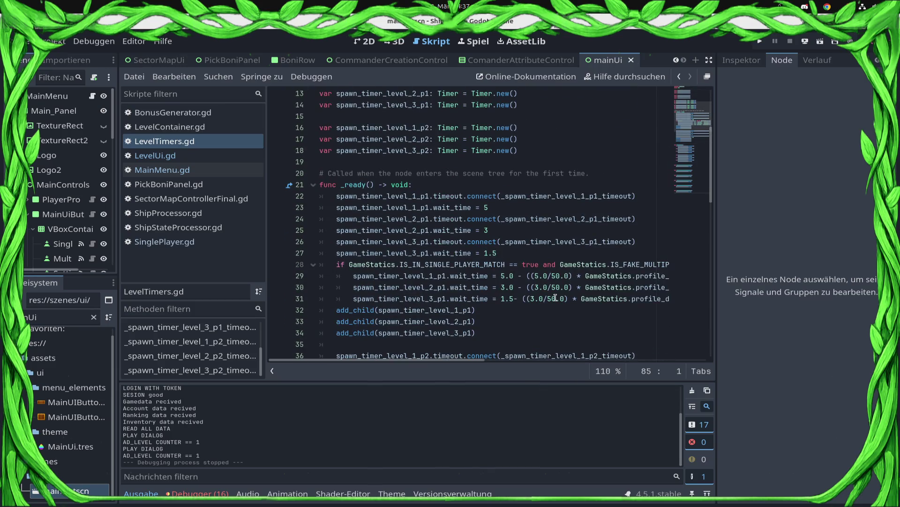
{"action": "left_click", "coordinate": [570, 275]}
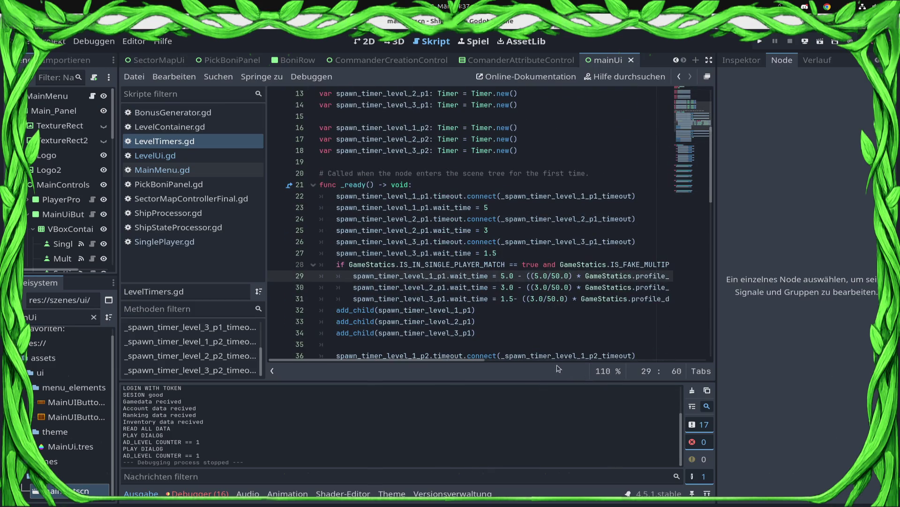
{"action": "left_click_drag", "start_coordinate": [465, 360], "coordinate": [599, 373]}
{"action": "scroll", "coordinate": [599, 276], "scroll_direction": "right", "scroll_amount": 5}
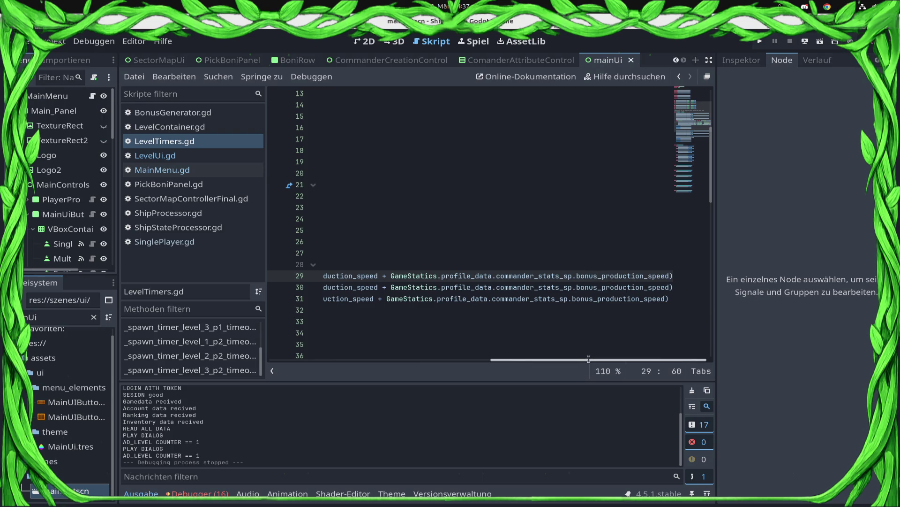
{"action": "left_click_drag", "start_coordinate": [600, 360], "coordinate": [236, 352]}
{"action": "scroll", "coordinate": [357, 360], "scroll_direction": "right", "scroll_amount": 1}
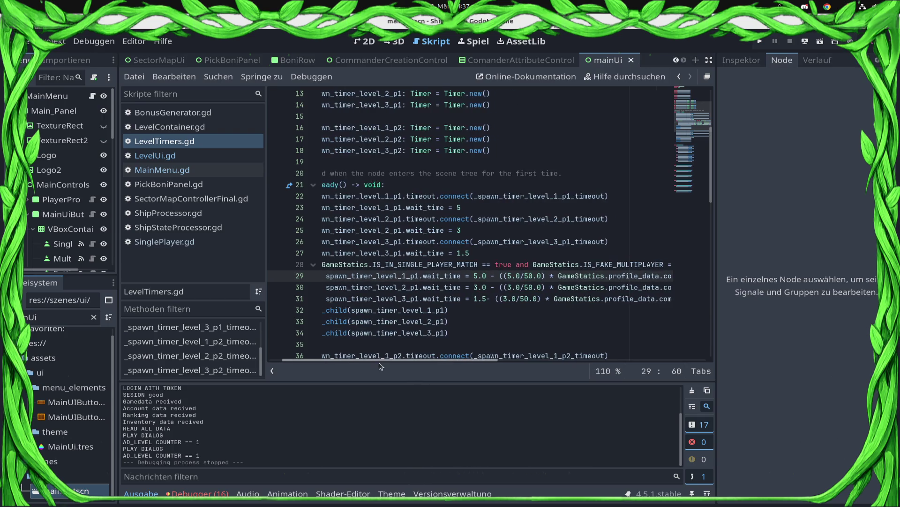
{"action": "scroll", "coordinate": [382, 365], "scroll_direction": "right", "scroll_amount": 1}
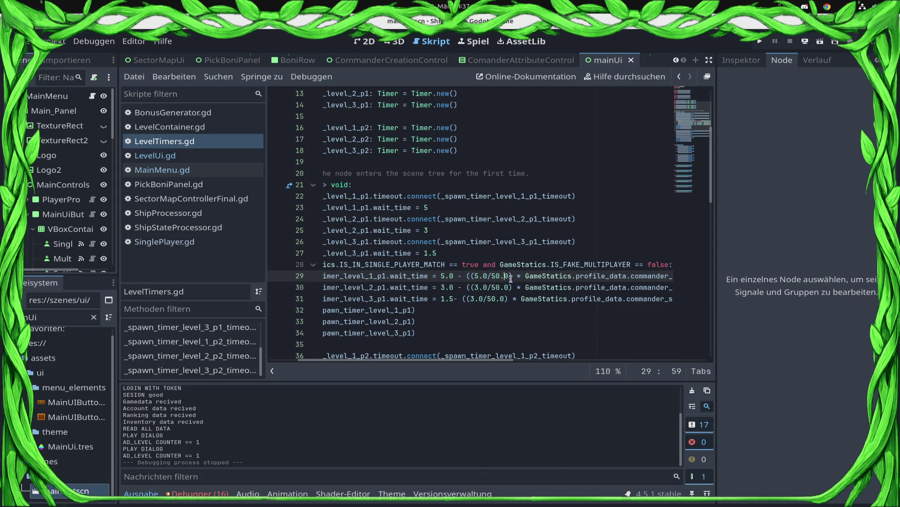
{"action": "left_click_drag", "start_coordinate": [509, 278], "coordinate": [476, 278]}
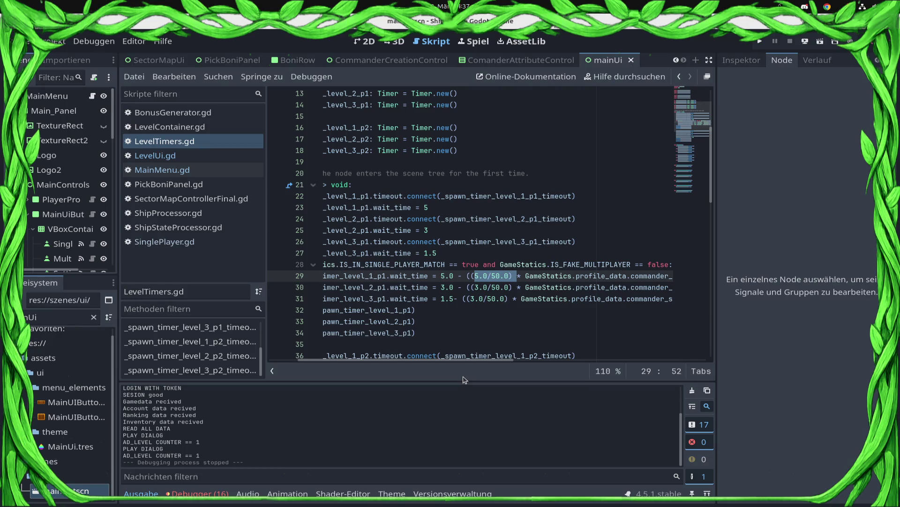
{"action": "key", "text": "super"}
{"action": "type", "text": "calc"}
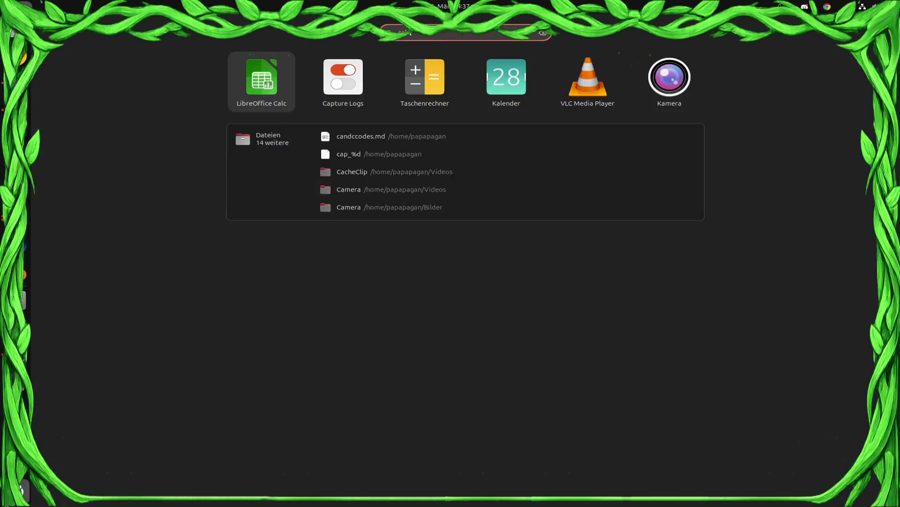
{"action": "key", "text": "Return"}
{"action": "key", "text": "super"}
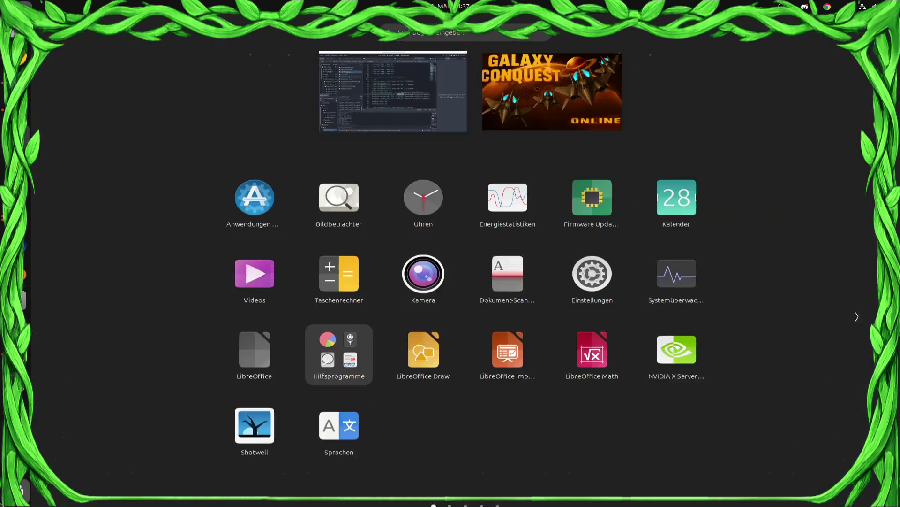
{"action": "type", "text": "calcl"}
{"action": "key", "text": "Right"}
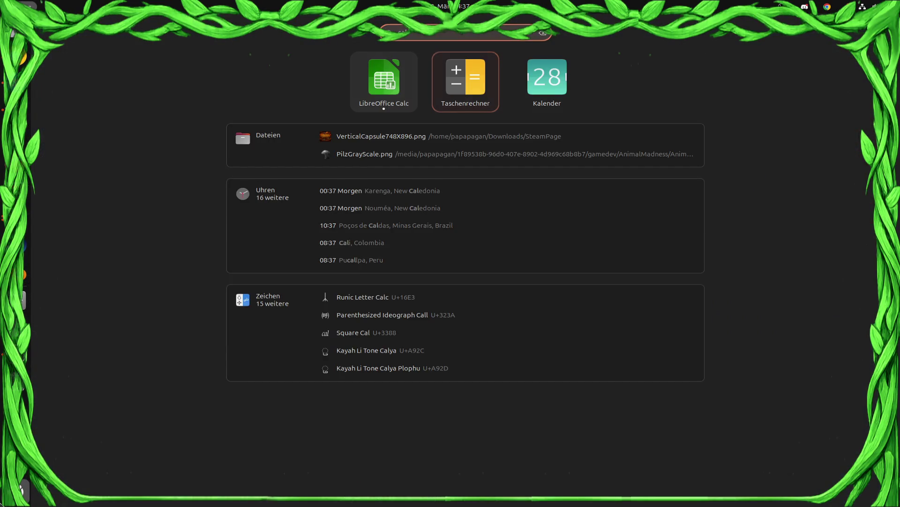
{"action": "key", "text": "Return"}
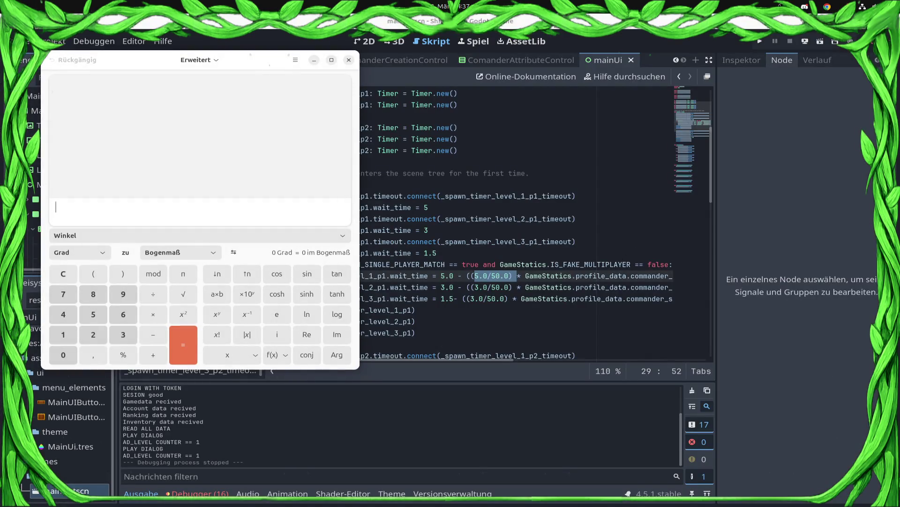
{"action": "type", "text": "0,05"}
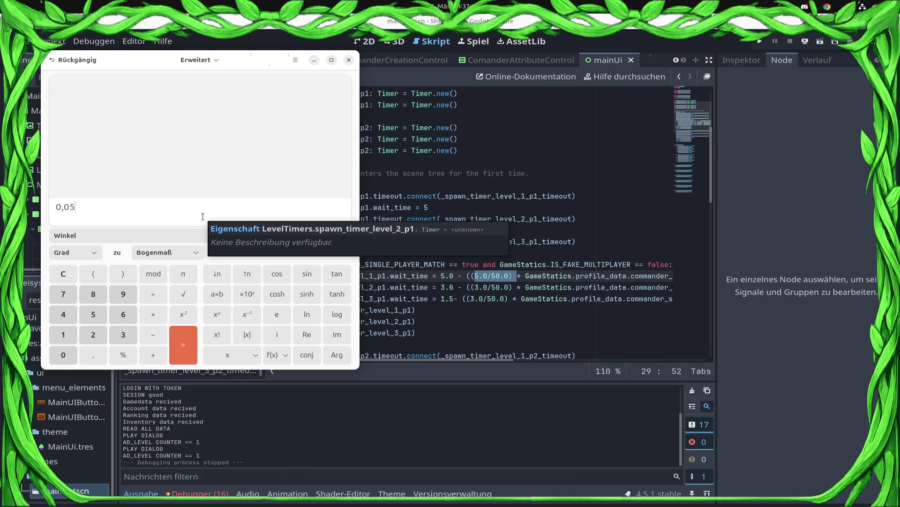
{"action": "type", "text": "×20"}
{"action": "key", "text": "Return"}
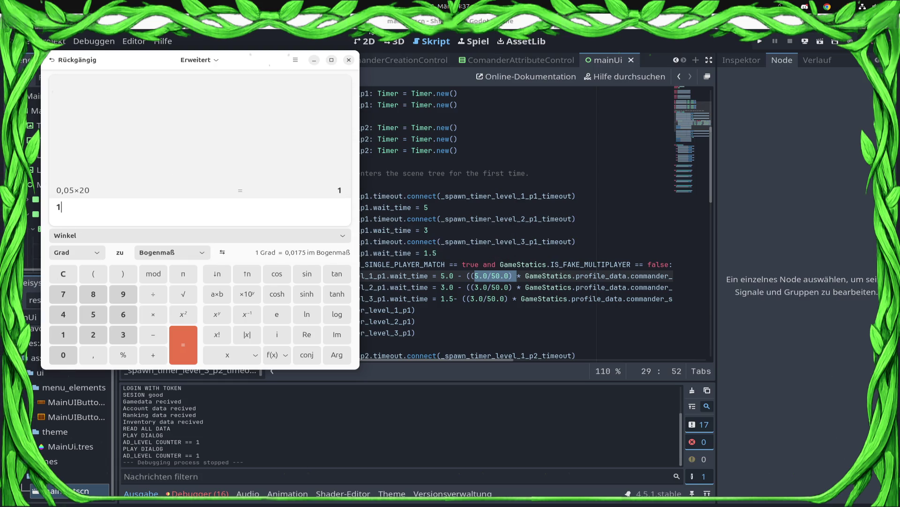
{"action": "left_click", "coordinate": [349, 60]}
{"action": "left_click", "coordinate": [513, 276]}
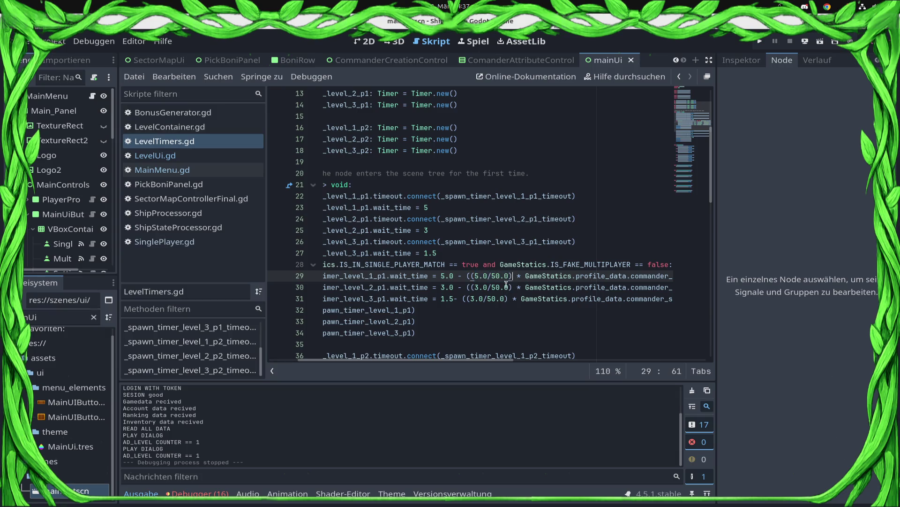
Step: Replace the (x/50.0) terms on lines 29–31 with 0.05 and save LevelTimers.gd
{"action": "left_click", "coordinate": [470, 274], "text": "shift"}
{"action": "type", "text": "0.05"}
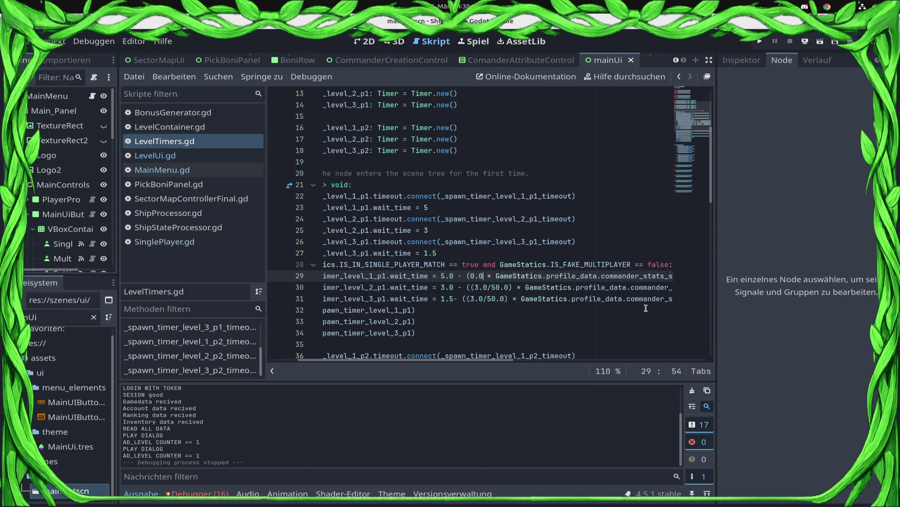
{"action": "key", "text": "shift+Left"}
{"action": "key", "text": "shift+Left"}
{"action": "key", "text": "shift+Left"}
{"action": "key", "text": "Down"}
{"action": "key", "text": "shift+Right"}
{"action": "key", "text": "shift+Right"}
{"action": "key", "text": "shift+Right"}
{"action": "type", "text": "0.05"}
{"action": "key", "text": "Down"}
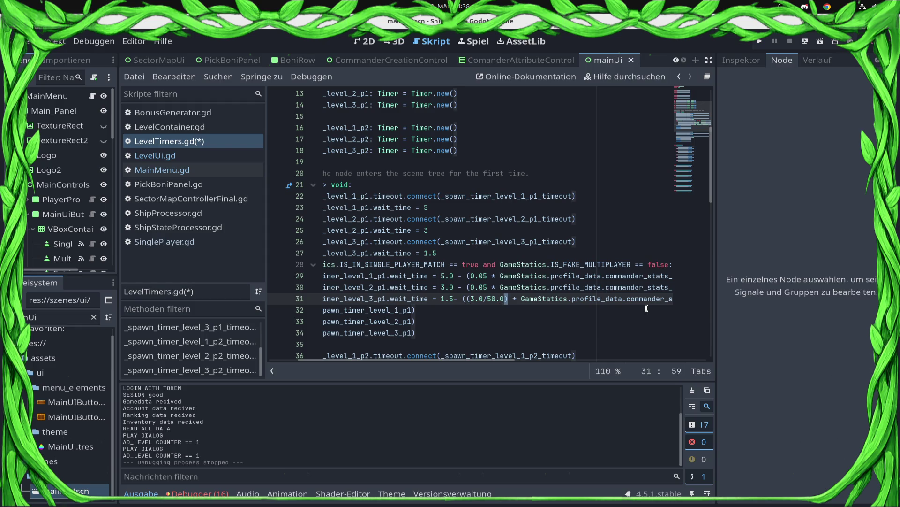
{"action": "key", "text": "shift+Left"}
{"action": "key", "text": "shift+Left"}
{"action": "key", "text": "shift+Left"}
{"action": "type", "text": "0.05"}
{"action": "key", "text": "ctrl+s"}
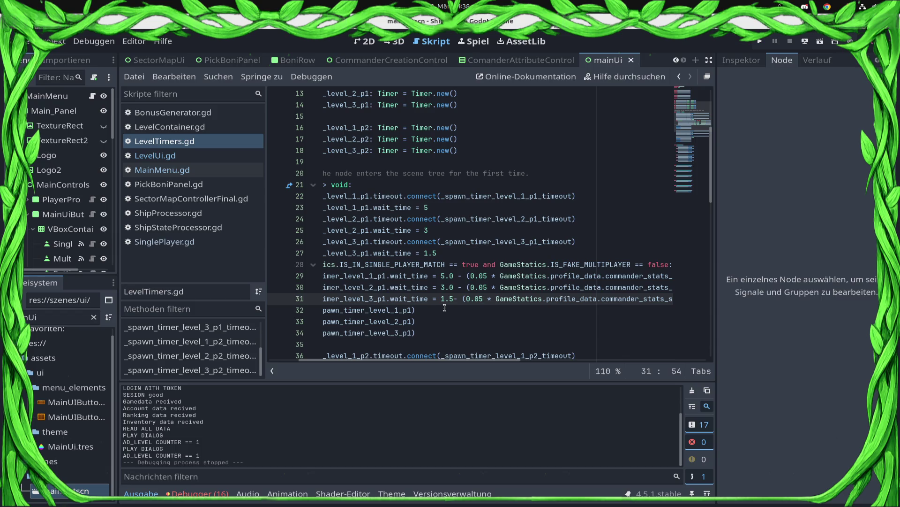
Step: Change line 31's coefficient to 0.01 and line 30's to 0.025, then run the project
{"action": "left_click", "coordinate": [434, 277]}
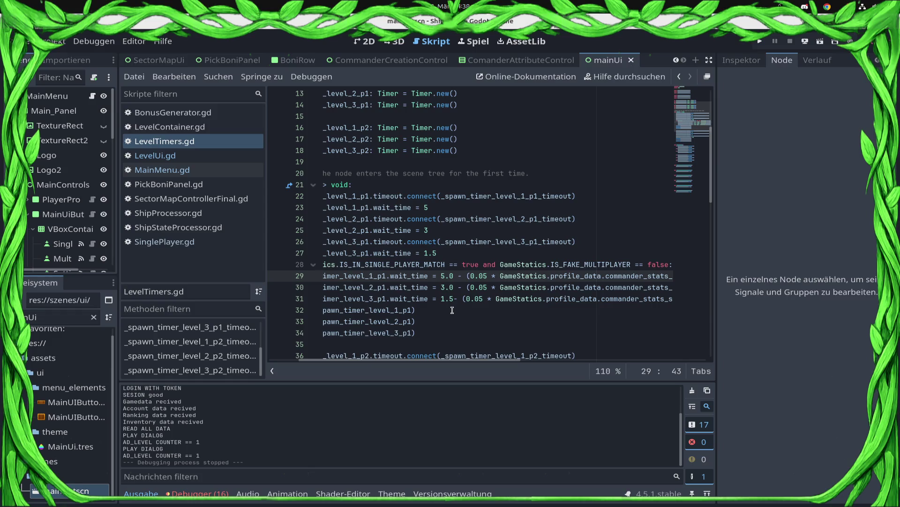
{"action": "left_click", "coordinate": [480, 287]}
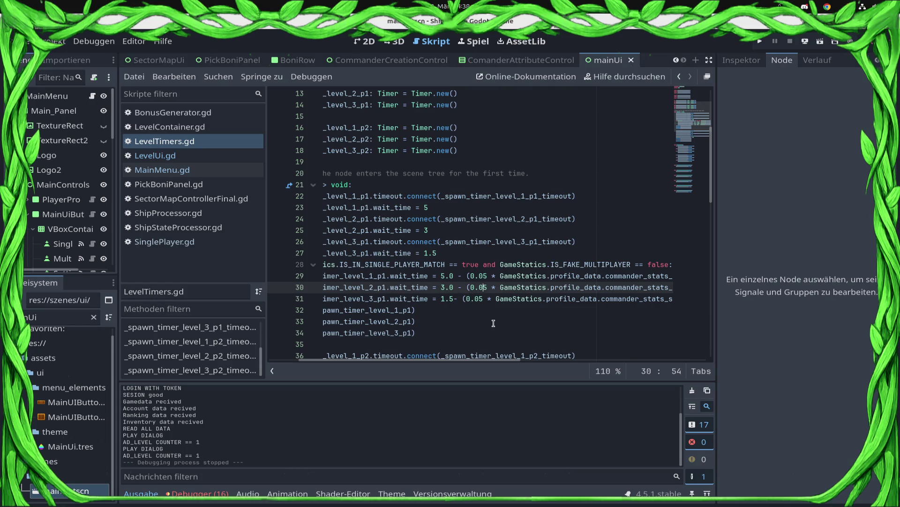
{"action": "left_click", "coordinate": [485, 302]}
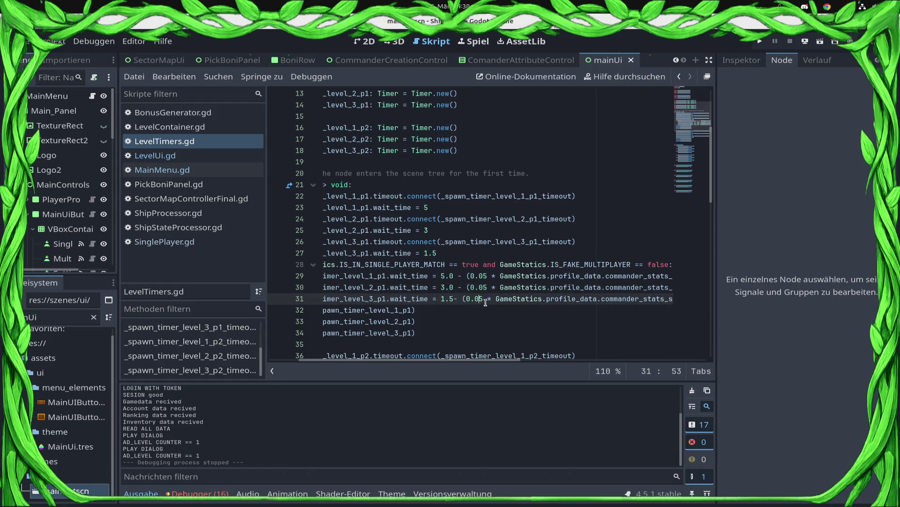
{"action": "key", "text": "BackSpace"}
{"action": "type", "text": "1"}
{"action": "key", "text": "Up"}
{"action": "key", "text": "BackSpace"}
{"action": "type", "text": "25"}
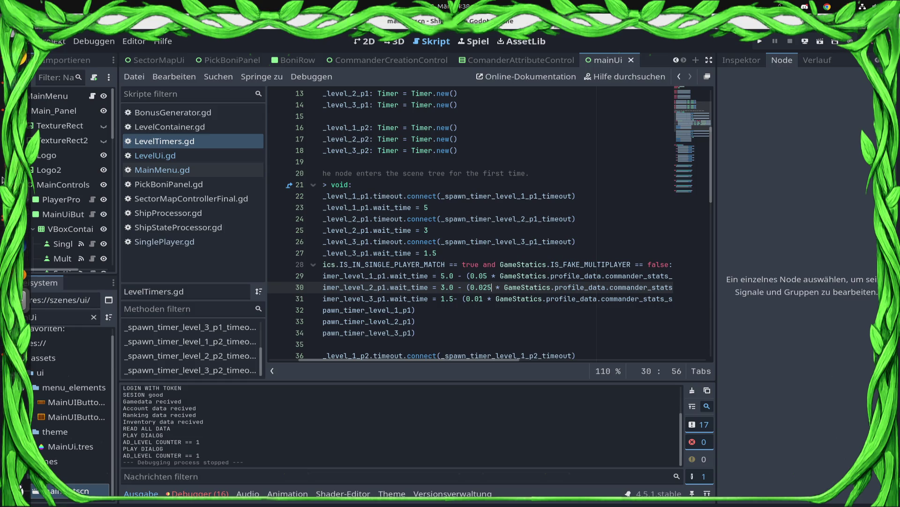
{"action": "left_click", "coordinate": [760, 43]}
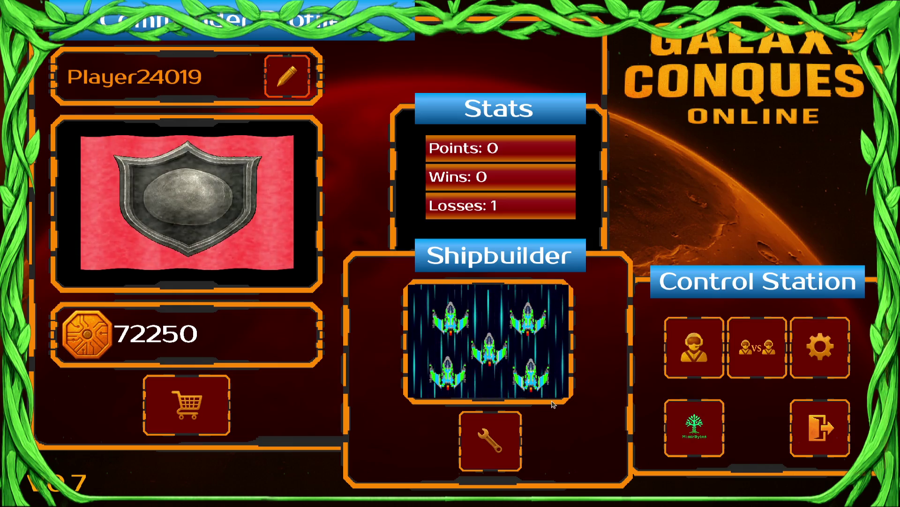
Step: Start the single-player tutorial level, pause it, and leave the defeat screen
{"action": "left_click", "coordinate": [694, 347]}
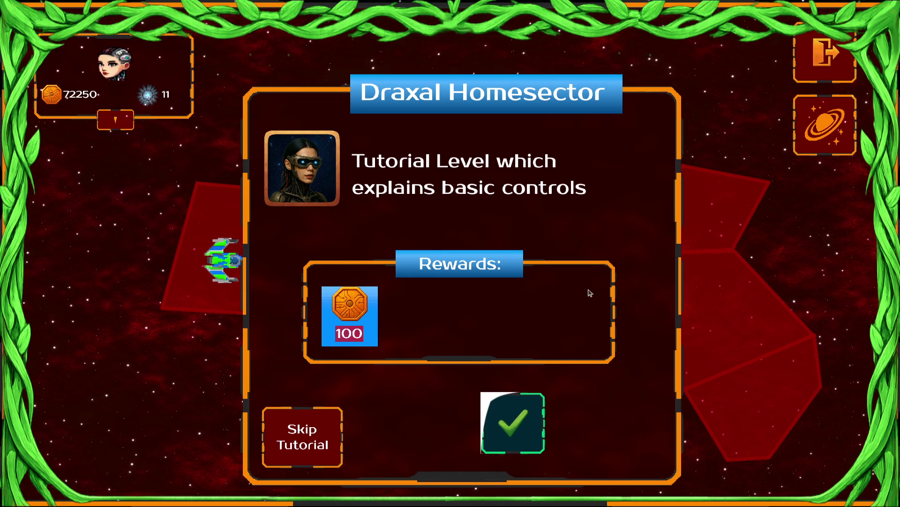
{"action": "key", "text": "Return"}
{"action": "key", "text": "Escape"}
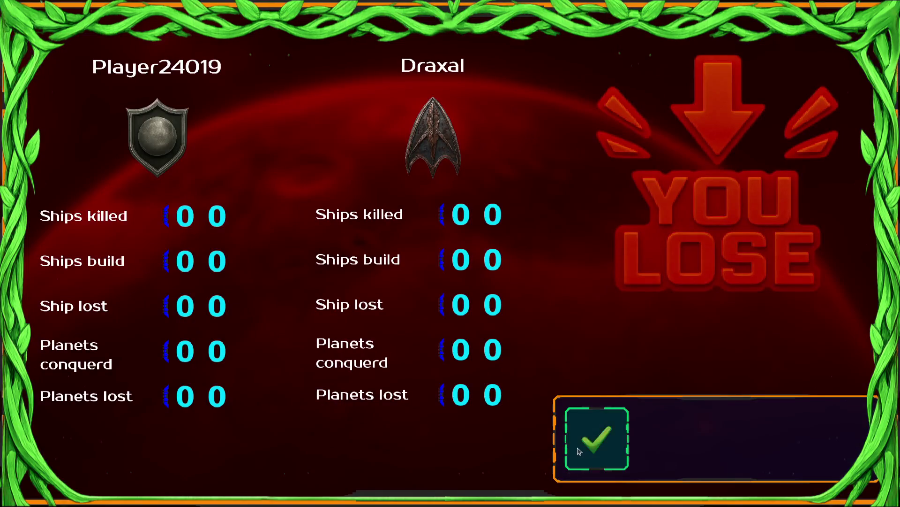
{"action": "left_click", "coordinate": [579, 451]}
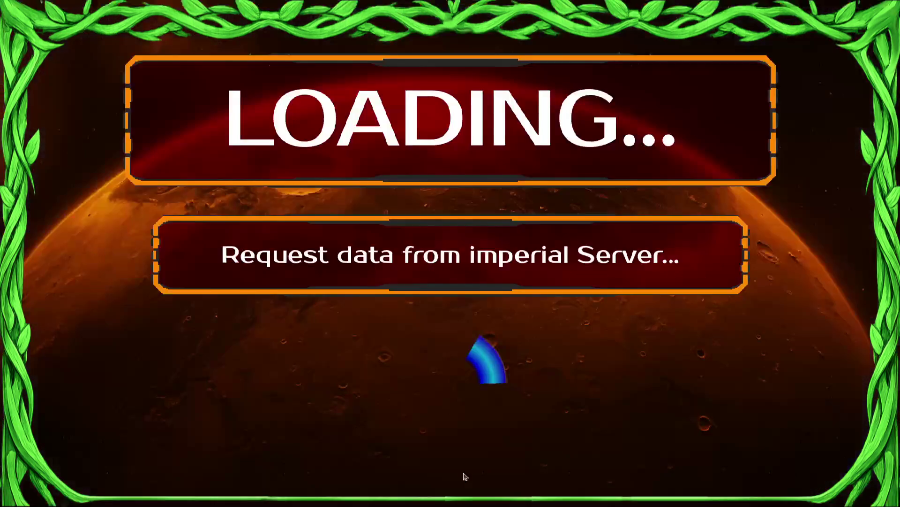
Step: Raise the commander's Ship Damage to 2, go back, then stop and relaunch the game
{"action": "left_click", "coordinate": [443, 238]}
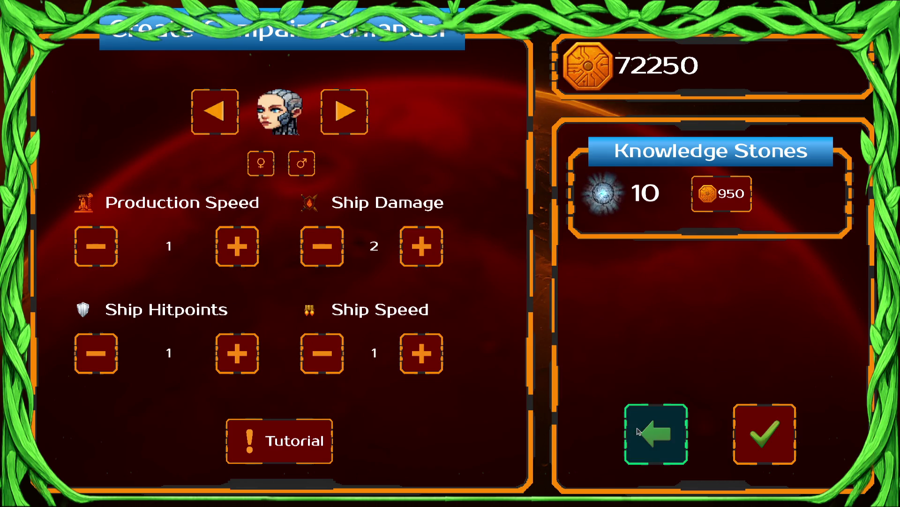
{"action": "left_click", "coordinate": [673, 428]}
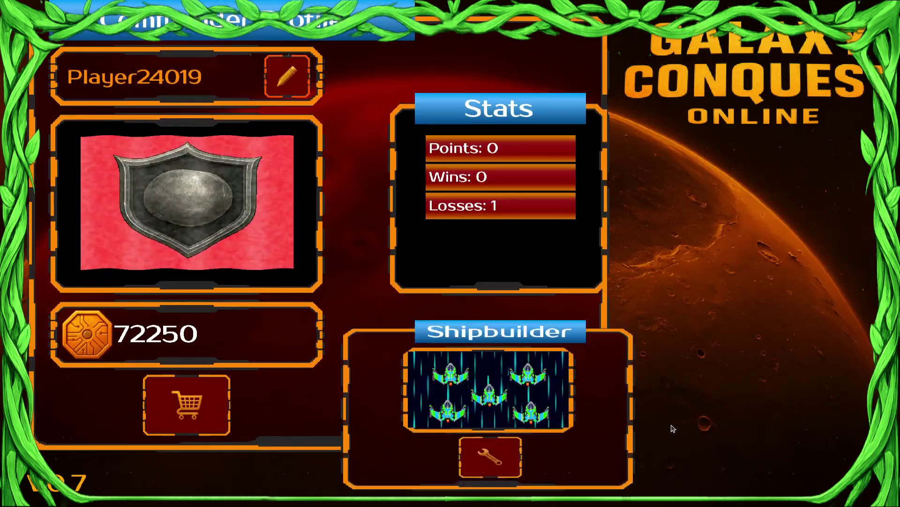
{"action": "key", "text": "F8"}
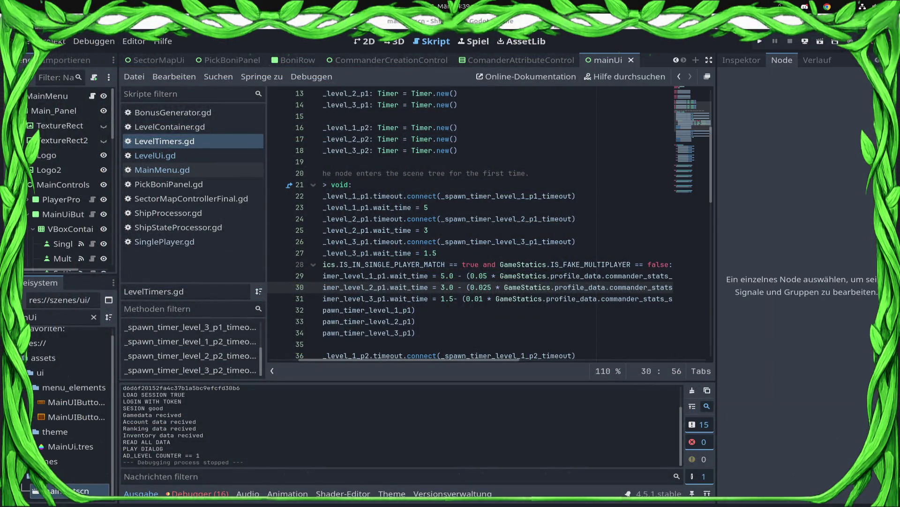
{"action": "key", "text": "F5"}
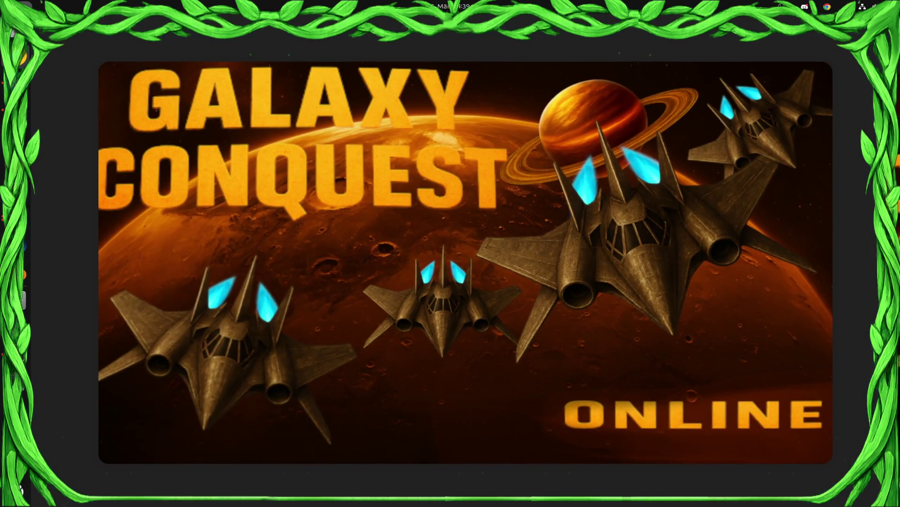
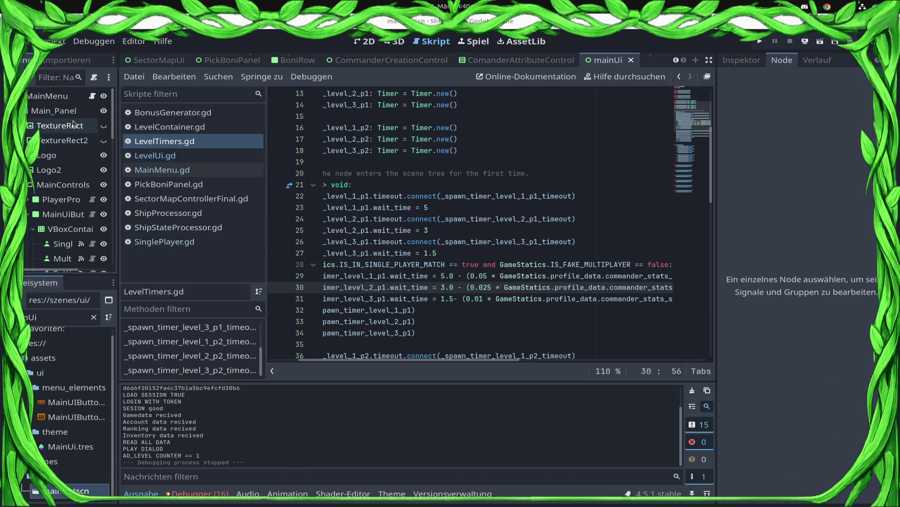
Step: In the OverviewSector0 scene, review the _ready function of SectorMapControllerFinal.gd
{"action": "scroll", "coordinate": [331, 63], "scroll_direction": "up", "scroll_amount": 1}
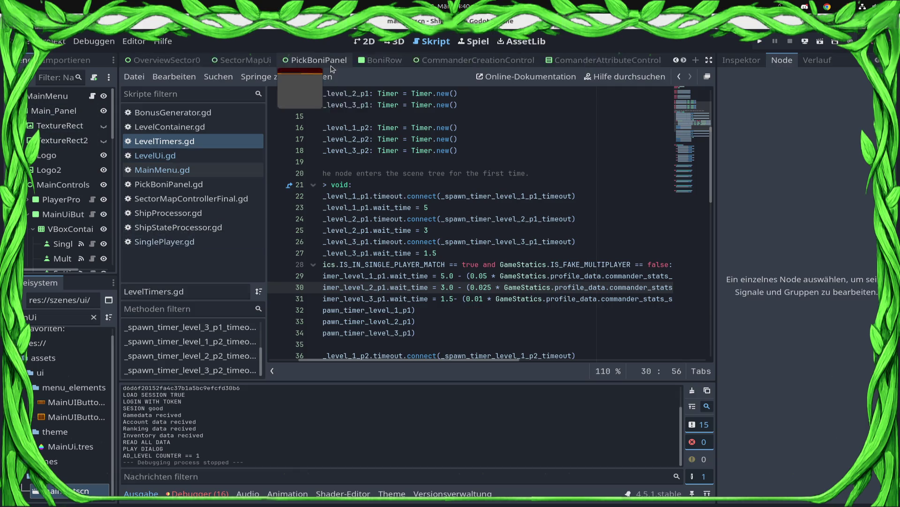
{"action": "scroll", "coordinate": [331, 63], "scroll_direction": "up", "scroll_amount": 2}
{"action": "left_click", "coordinate": [286, 60]}
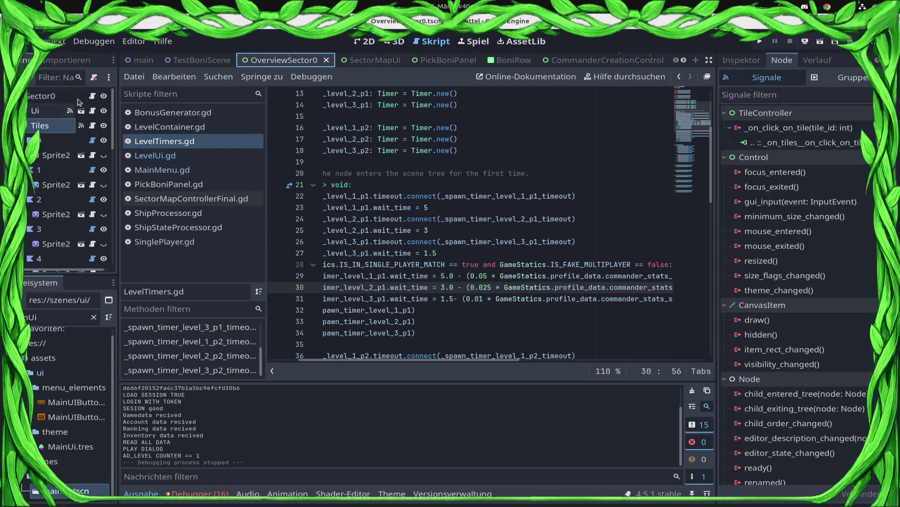
{"action": "left_click", "coordinate": [92, 96]}
{"action": "scroll", "coordinate": [511, 259], "scroll_direction": "down", "scroll_amount": 6}
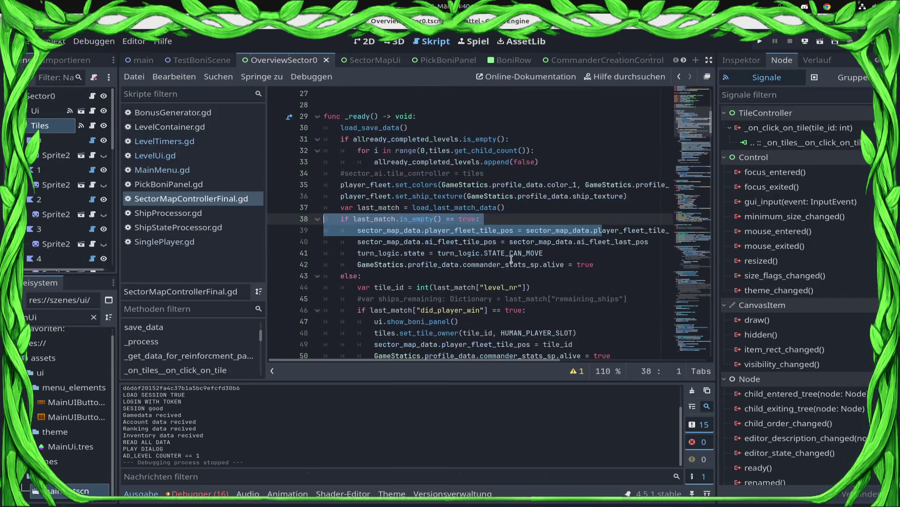
{"action": "left_click_drag", "start_coordinate": [511, 259], "coordinate": [653, 265]}
{"action": "left_click", "coordinate": [524, 231]}
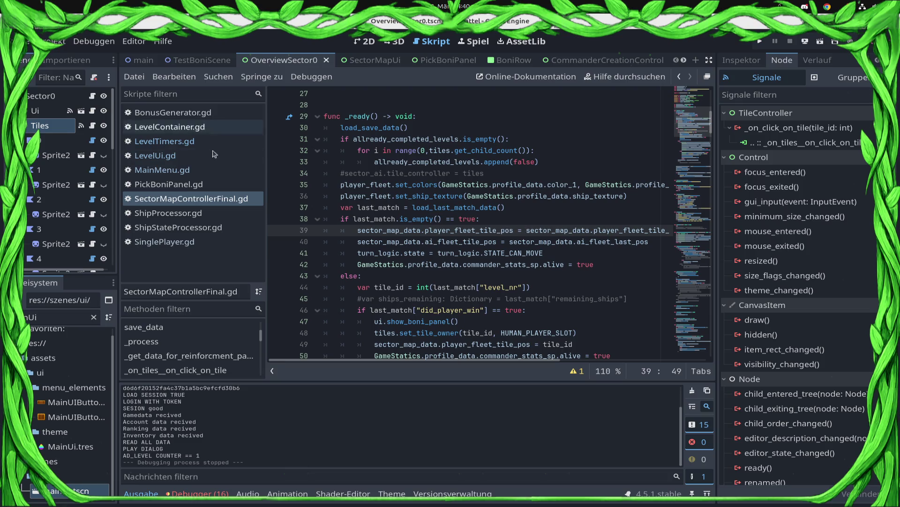
Step: Return to LevelTimers.gd, then switch to the CommanderCreationControl scene tab
{"action": "left_click", "coordinate": [197, 141]}
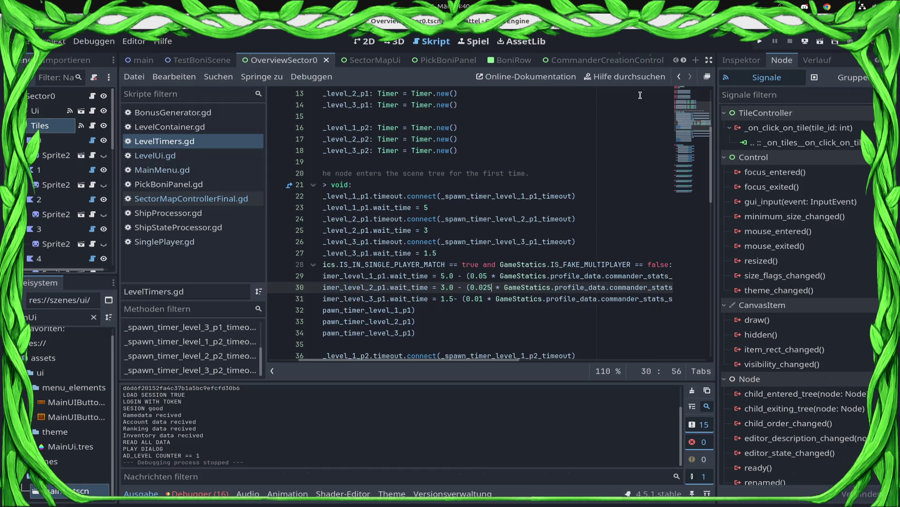
{"action": "left_click", "coordinate": [592, 60]}
{"action": "scroll", "coordinate": [469, 211], "scroll_direction": "down", "scroll_amount": 8}
{"action": "left_click", "coordinate": [524, 286]}
{"action": "left_click", "coordinate": [523, 279]}
{"action": "scroll", "coordinate": [523, 282], "scroll_direction": "down", "scroll_amount": 7}
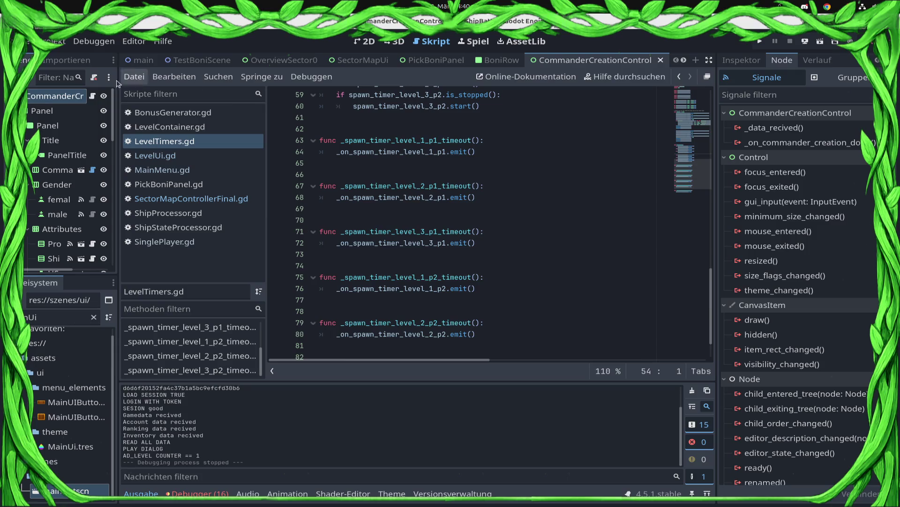
Step: Open CommanderCreationControl.gd and scroll past the gender handlers to _on_control__on_okbtn_pressed
{"action": "left_click", "coordinate": [92, 96]}
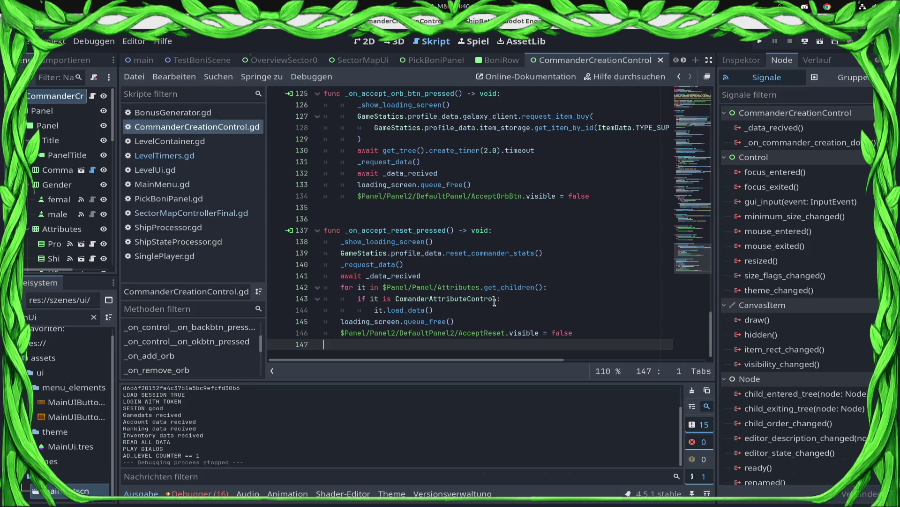
{"action": "scroll", "coordinate": [498, 301], "scroll_direction": "up", "scroll_amount": 10}
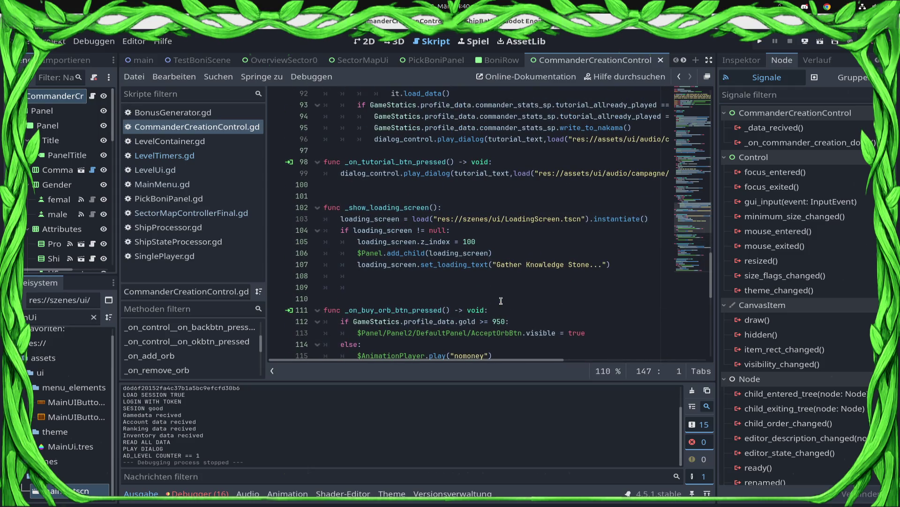
{"action": "scroll", "coordinate": [500, 300], "scroll_direction": "up", "scroll_amount": 3}
{"action": "scroll", "coordinate": [500, 300], "scroll_direction": "up", "scroll_amount": 3}
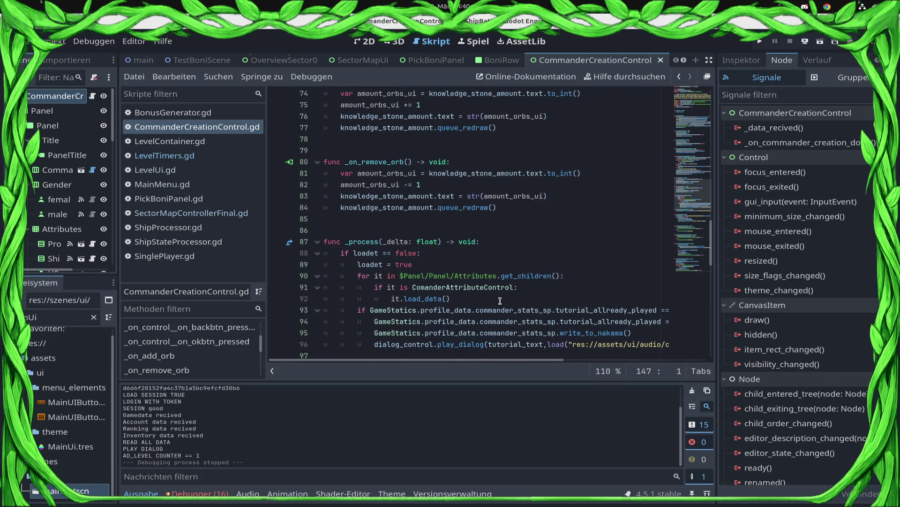
{"action": "scroll", "coordinate": [500, 300], "scroll_direction": "up", "scroll_amount": 9}
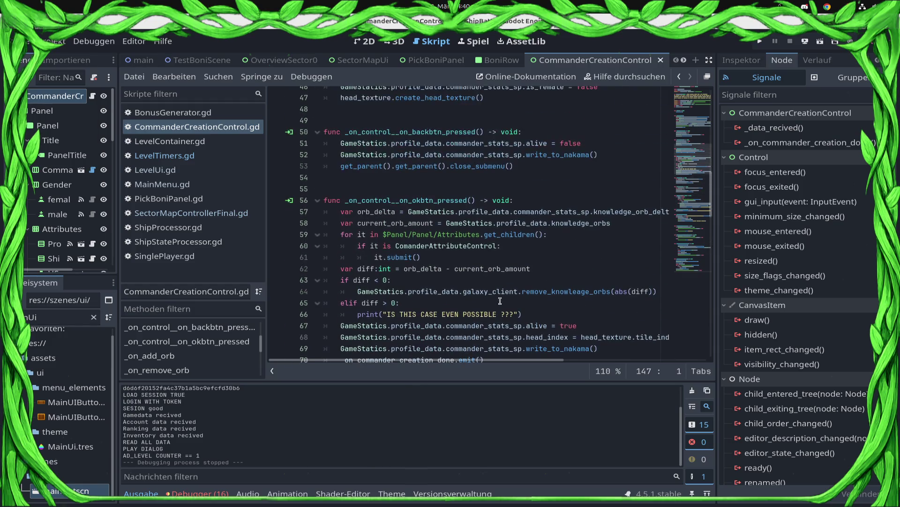
{"action": "scroll", "coordinate": [499, 301], "scroll_direction": "up", "scroll_amount": 2}
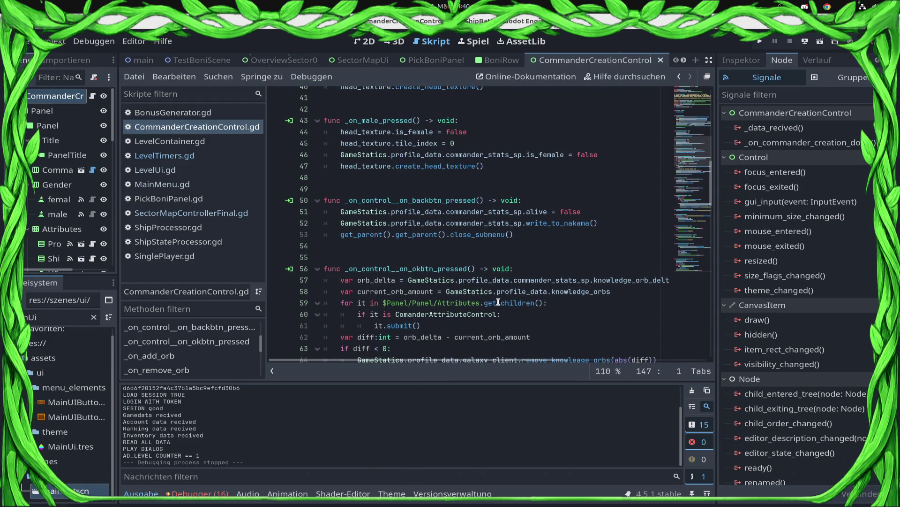
{"action": "mouse_move", "coordinate": [498, 302]}
{"action": "scroll", "coordinate": [609, 151], "scroll_direction": "up", "scroll_amount": 10}
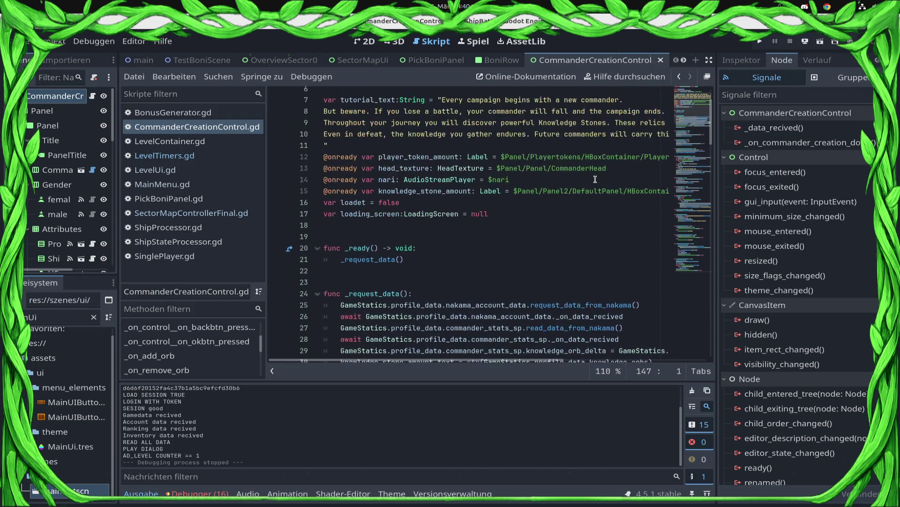
{"action": "scroll", "coordinate": [595, 182], "scroll_direction": "down", "scroll_amount": 4}
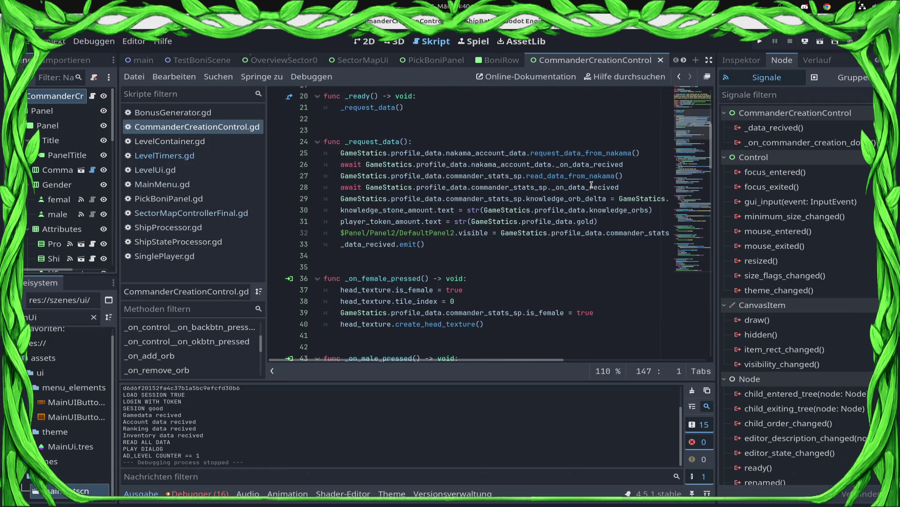
{"action": "scroll", "coordinate": [588, 190], "scroll_direction": "down", "scroll_amount": 4}
{"action": "scroll", "coordinate": [587, 193], "scroll_direction": "down", "scroll_amount": 1}
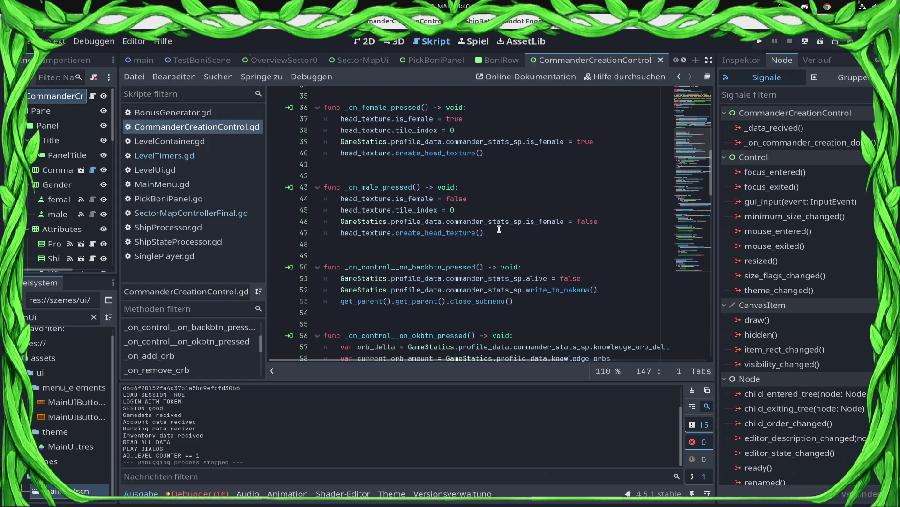
{"action": "left_click", "coordinate": [522, 220]}
Step: Copy the GameStatics commander stats reference and remove a reset_extra_boni() line misplaced in _on_male_pressed
{"action": "left_click", "coordinate": [334, 224], "text": "shift"}
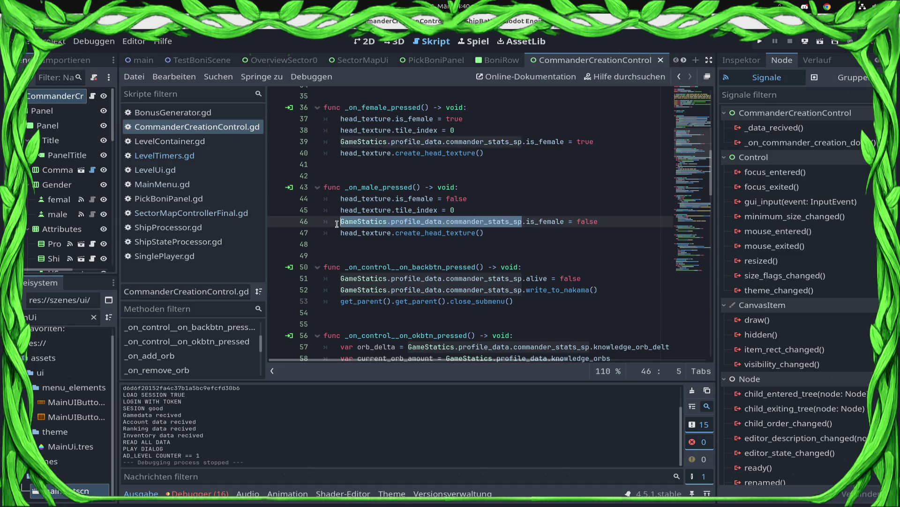
{"action": "left_click", "coordinate": [483, 185]}
{"action": "key", "text": "Return"}
{"action": "type", "text": "GameStatics.profile_data.commander_stats_sp"}
{"action": "type", "text": "res"}
{"action": "key", "text": "Return"}
{"action": "key", "text": "ctrl+s"}
{"action": "key", "text": "shift+Home"}
{"action": "key", "text": "ctrl+c"}
{"action": "key", "text": "BackSpace"}
{"action": "key", "text": "BackSpace"}
{"action": "key", "text": "BackSpace"}
Step: Add GameStatics.profile_data.commander_stats_sp.reset_extra_boni() as the OK handler's first line
{"action": "key", "text": "Down"}
{"action": "key", "text": "Down"}
{"action": "key", "text": "Down"}
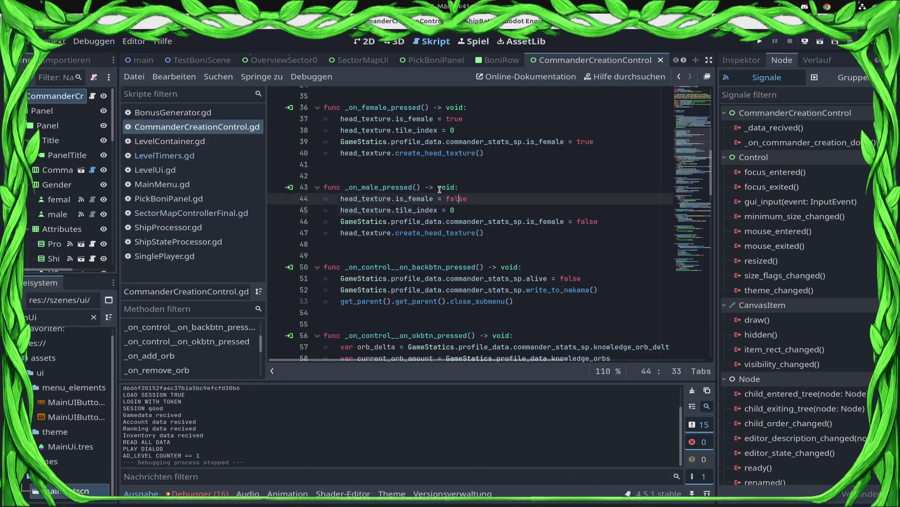
{"action": "key", "text": "Down"}
{"action": "key", "text": "End"}
{"action": "key", "text": "Return"}
{"action": "key", "text": "ctrl+v"}
{"action": "key", "text": "Down"}
{"action": "key", "text": "Down"}
{"action": "key", "text": "Down"}
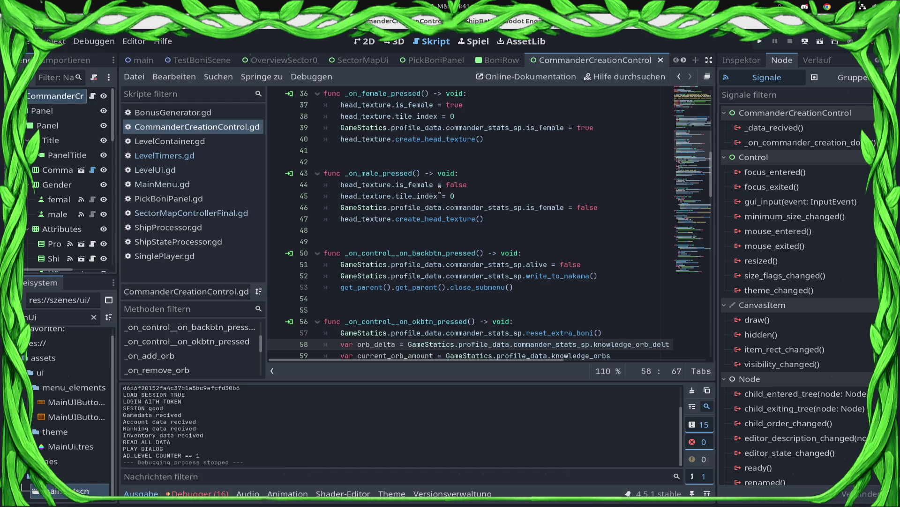
{"action": "key", "text": "Up"}
{"action": "key", "text": "Up"}
{"action": "key", "text": "Up"}
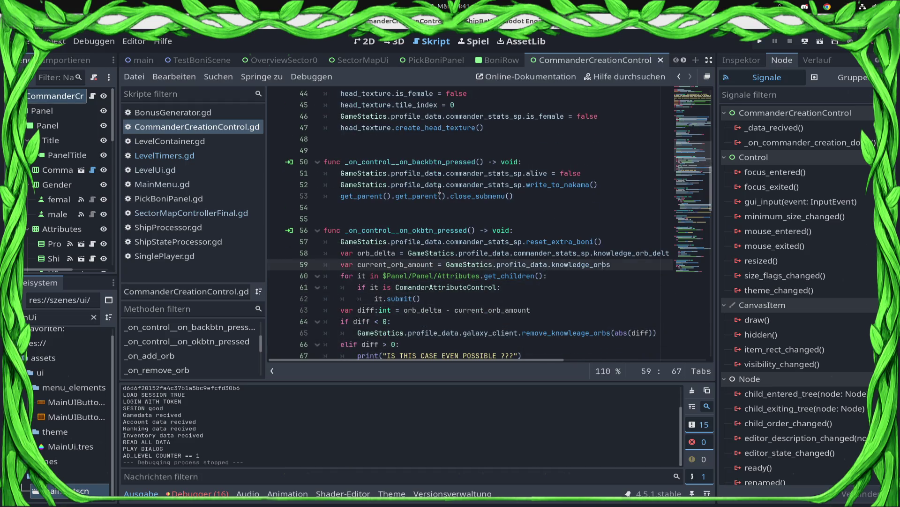
Step: Add a write_to_nakama() line below it, delete it again, and save the script
{"action": "key", "text": "Return"}
{"action": "key", "text": "ctrl+v"}
{"action": "key", "text": "BackSpace"}
{"action": "key", "text": "BackSpace"}
{"action": "key", "text": "BackSpace"}
{"action": "key", "text": "BackSpace"}
{"action": "key", "text": "BackSpace"}
{"action": "key", "text": "BackSpace"}
{"action": "type", "text": "w"}
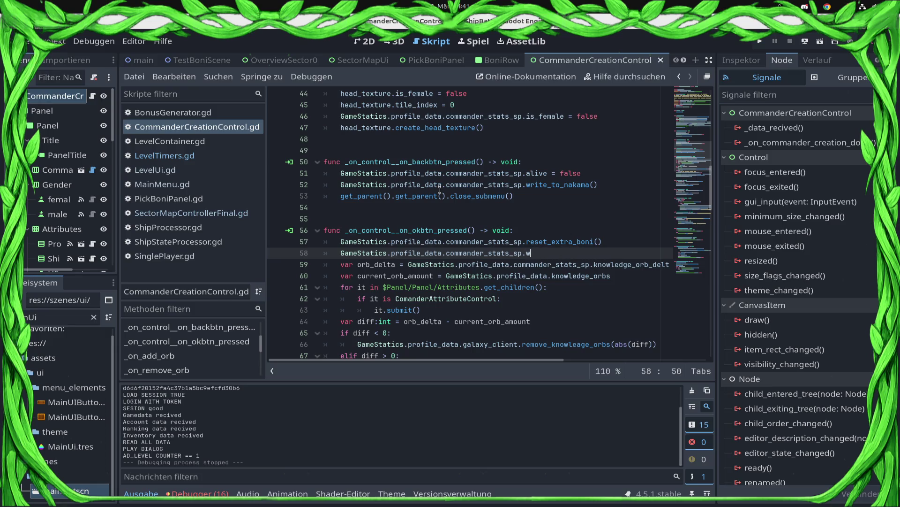
{"action": "key", "text": "Down"}
{"action": "key", "text": "Return"}
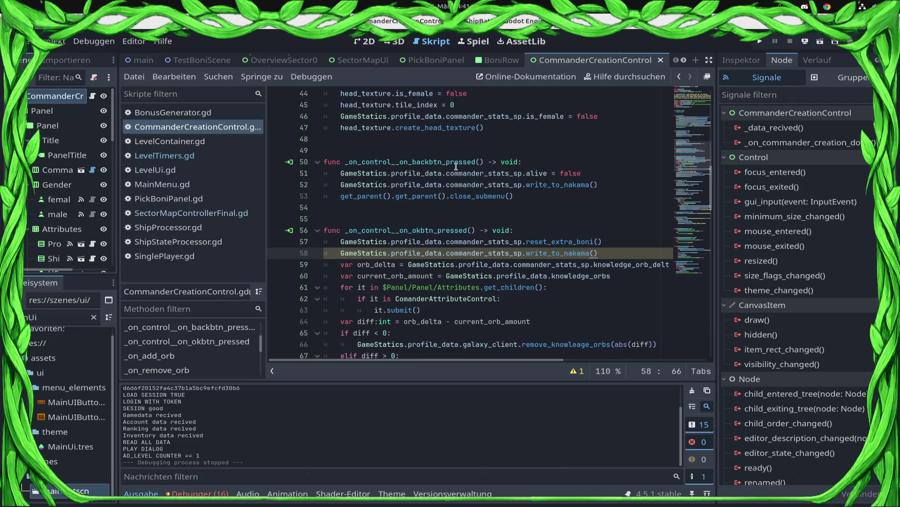
{"action": "scroll", "coordinate": [547, 213], "scroll_direction": "down", "scroll_amount": 2}
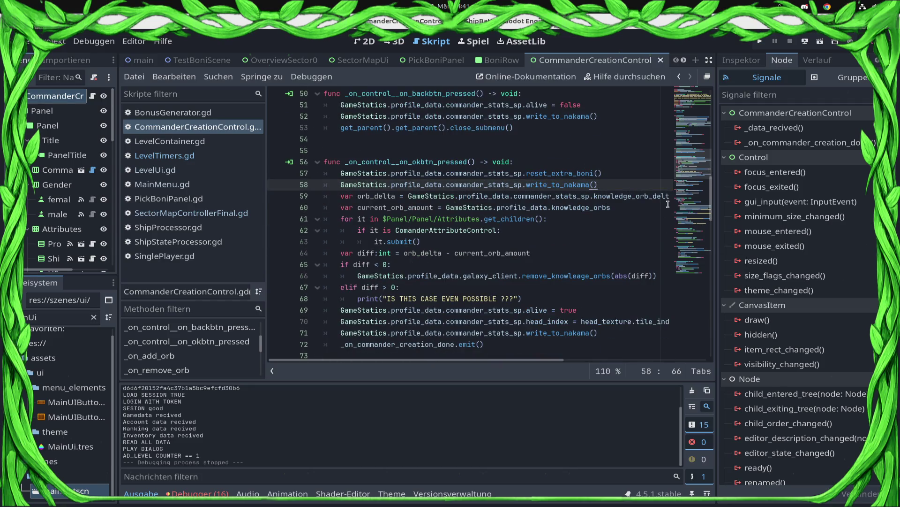
{"action": "mouse_move", "coordinate": [621, 184]}
{"action": "left_mouse_down"}
{"action": "mouse_move", "coordinate": [322, 201]}
{"action": "mouse_move", "coordinate": [243, 195]}
{"action": "mouse_move", "coordinate": [214, 177]}
{"action": "left_mouse_up"}
{"action": "key", "text": "Right"}
{"action": "key", "text": "shift+Home"}
{"action": "key", "text": "BackSpace"}
{"action": "key", "text": "BackSpace"}
{"action": "key", "text": "BackSpace"}
{"action": "key", "text": "ctrl+s"}
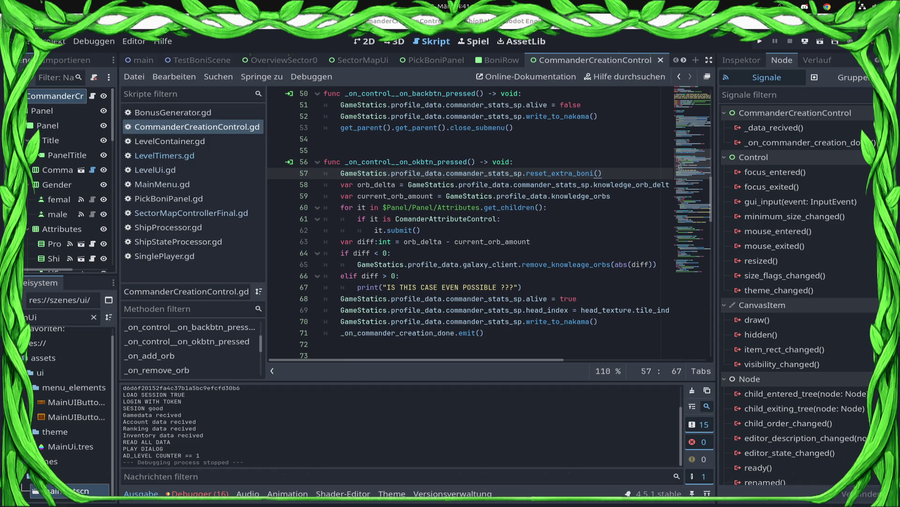
Step: Run the project with the Play button to test the commander creation change
{"action": "left_click", "coordinate": [760, 41]}
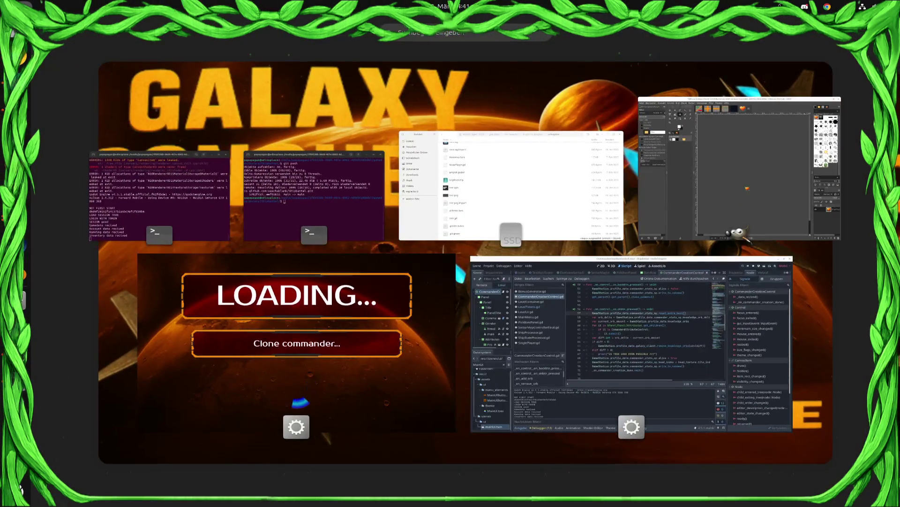
Step: Return to the fullscreen game and open campaign commander creation from Control Station
{"action": "key", "text": "super"}
{"action": "left_click", "coordinate": [694, 348]}
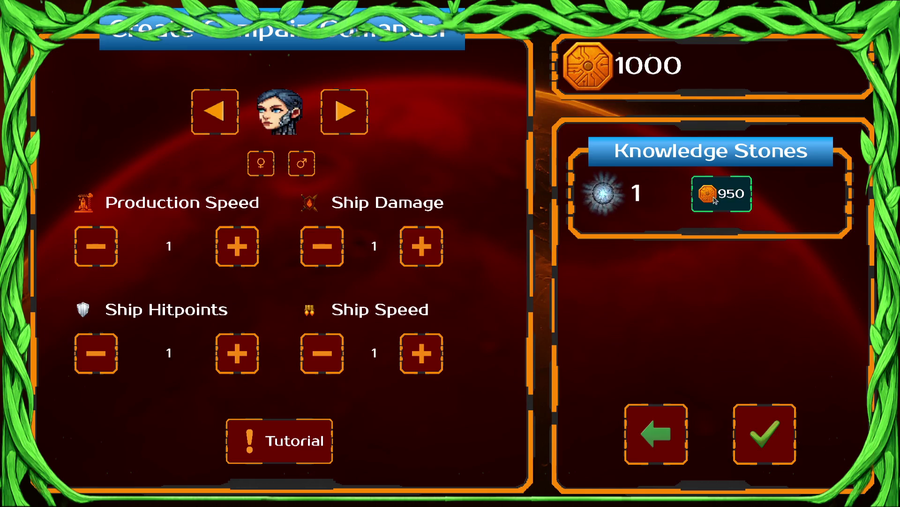
Step: Buy a 950-coin Knowledge Stone, put points into Production Speed and Ship Hitpoints, then confirm
{"action": "left_click", "coordinate": [814, 191]}
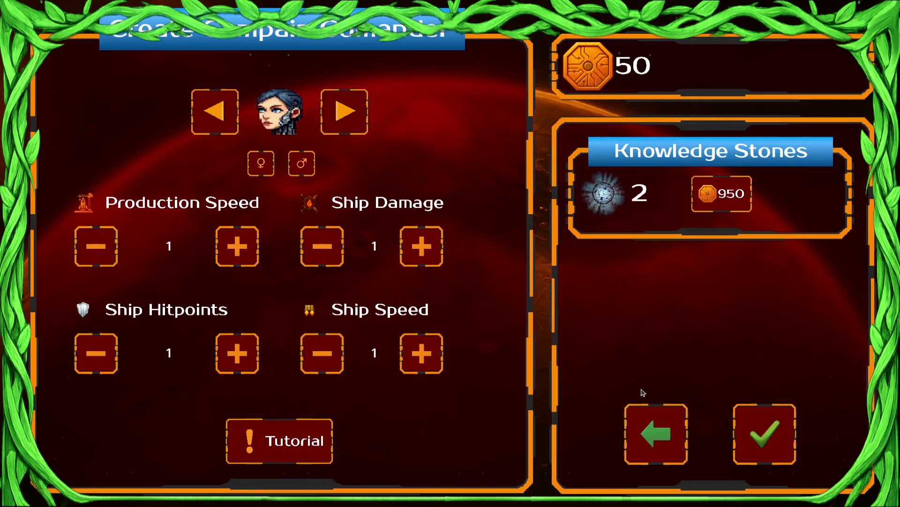
{"action": "left_click", "coordinate": [233, 260]}
{"action": "left_click", "coordinate": [237, 355]}
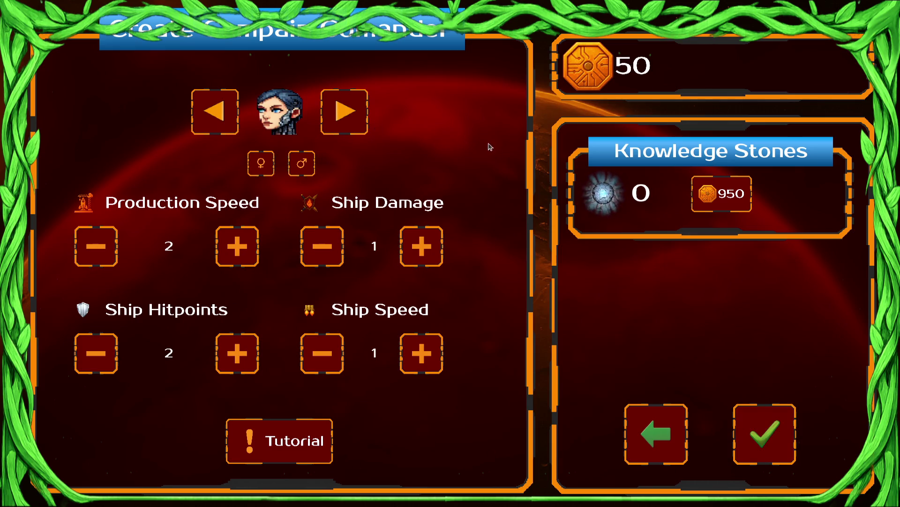
{"action": "left_click", "coordinate": [768, 435]}
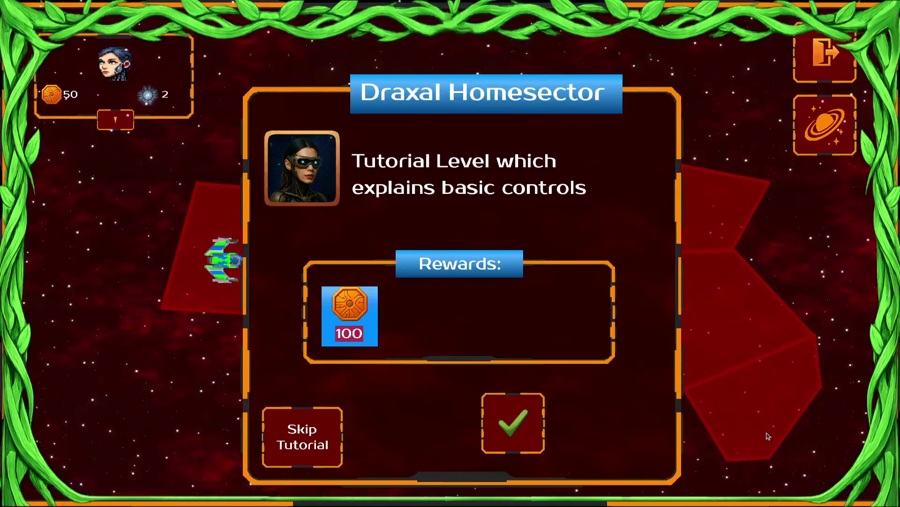
Step: Skip the tutorial, choose the heart bonus, and launch the neighbouring Draxal Homesector mission
{"action": "left_click", "coordinate": [331, 442]}
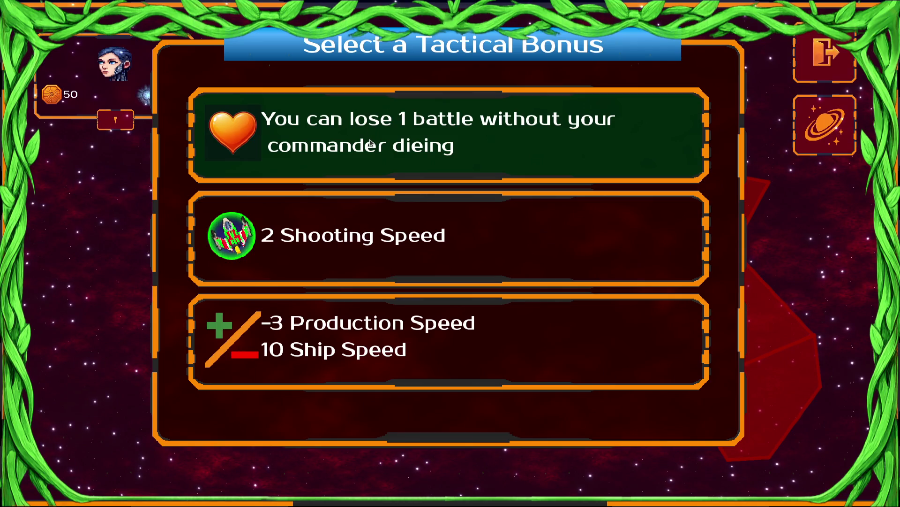
{"action": "left_click", "coordinate": [398, 140]}
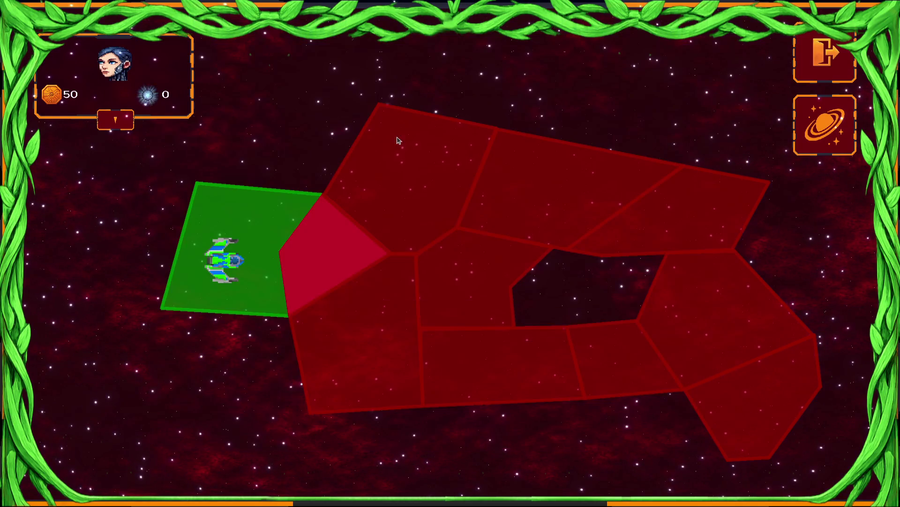
{"action": "left_click", "coordinate": [305, 255]}
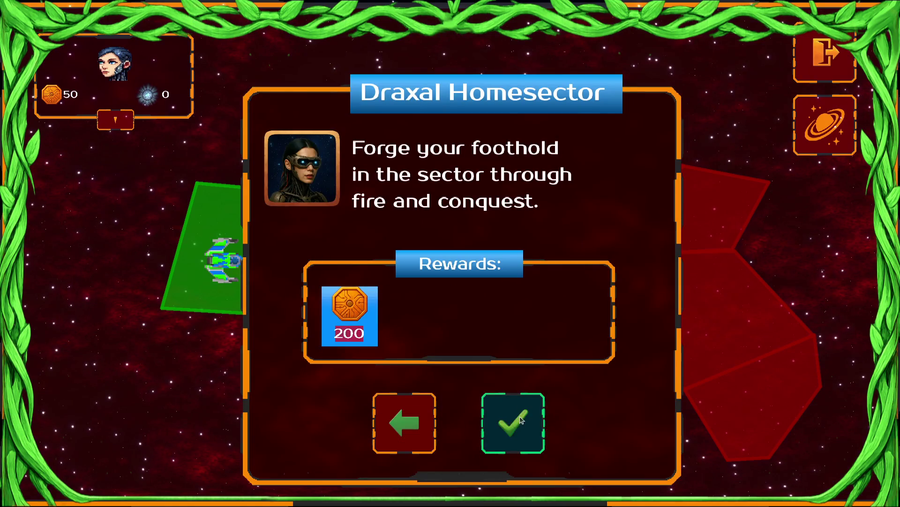
{"action": "left_click", "coordinate": [522, 420]}
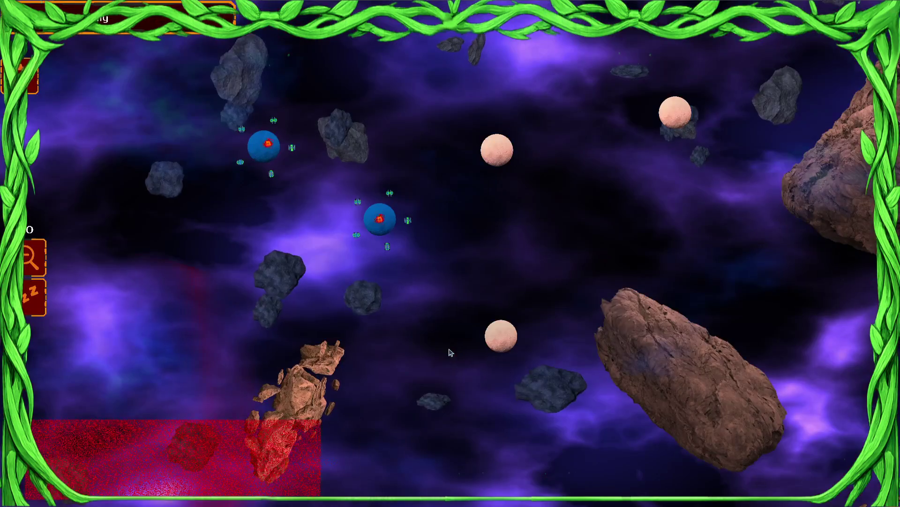
Step: Dismiss the commander message, zoom out, and send the first ship groups to the right and central planets
{"action": "left_click", "coordinate": [458, 459]}
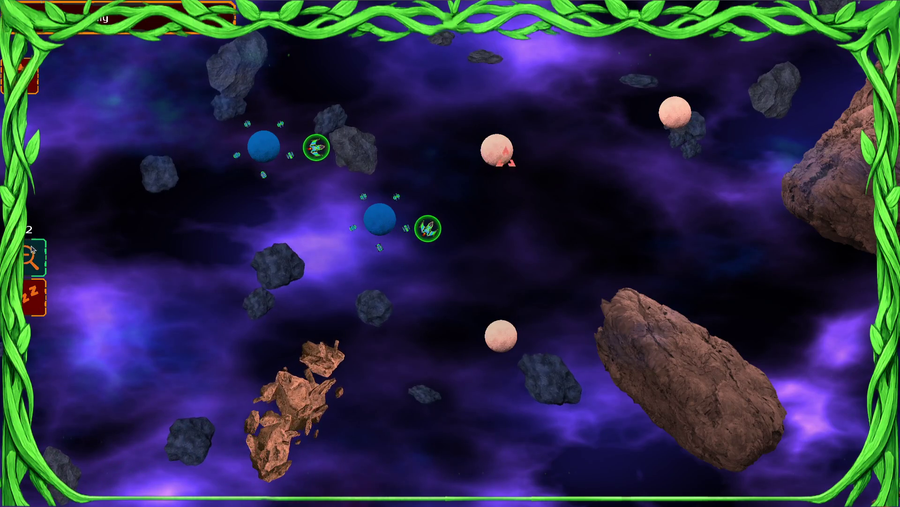
{"action": "scroll", "coordinate": [394, 181], "scroll_direction": "down", "scroll_amount": 2}
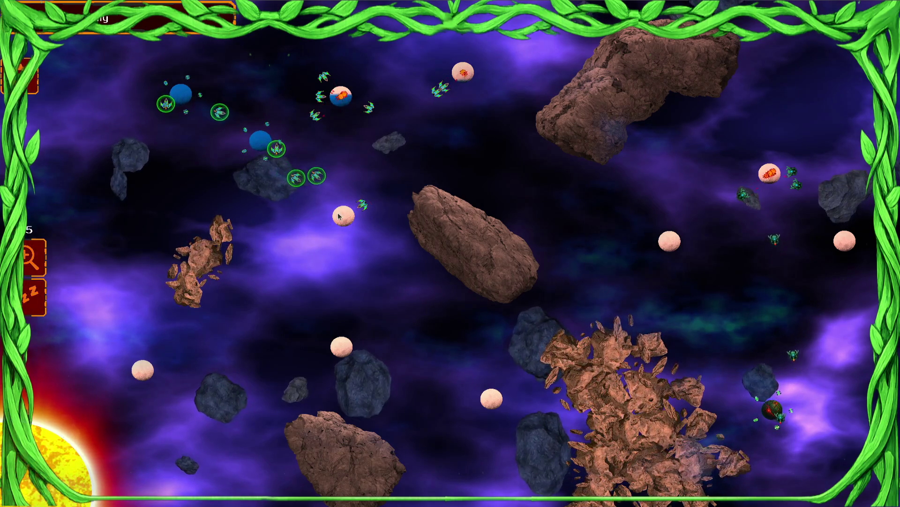
{"action": "left_click_drag", "start_coordinate": [309, 78], "coordinate": [341, 145]}
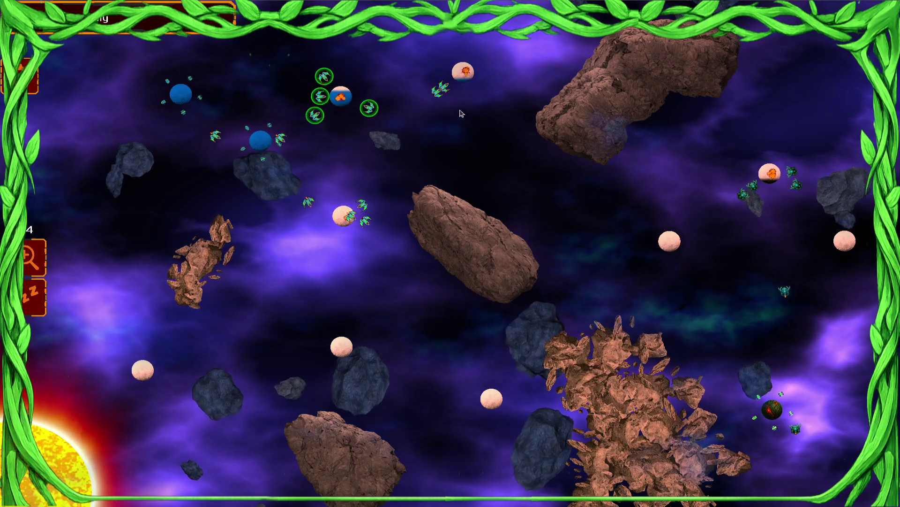
{"action": "left_click_drag", "start_coordinate": [166, 95], "coordinate": [167, 96]}
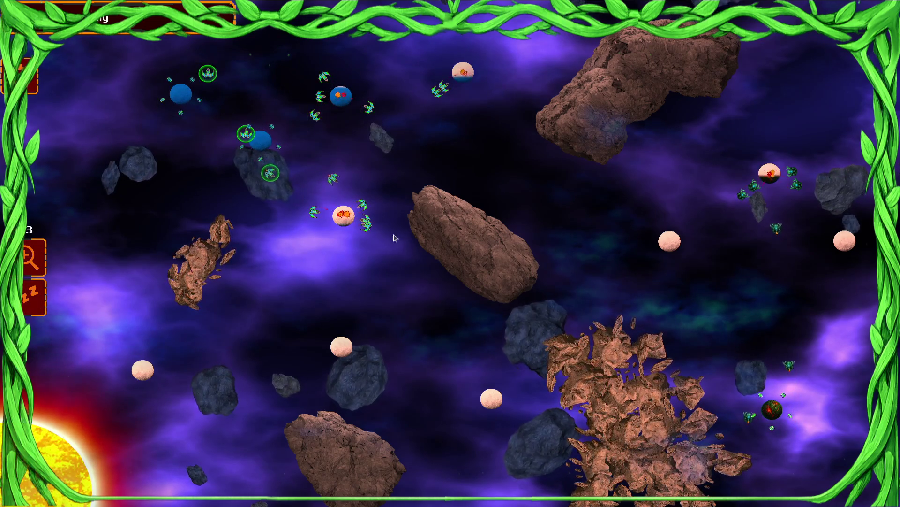
{"action": "mouse_move", "coordinate": [341, 96]}
{"action": "left_mouse_down"}
{"action": "mouse_move", "coordinate": [384, 43]}
{"action": "mouse_move", "coordinate": [370, 58]}
{"action": "left_mouse_up"}
{"action": "left_click", "coordinate": [467, 82]}
{"action": "left_click_drag", "start_coordinate": [185, 99], "coordinate": [302, 187]}
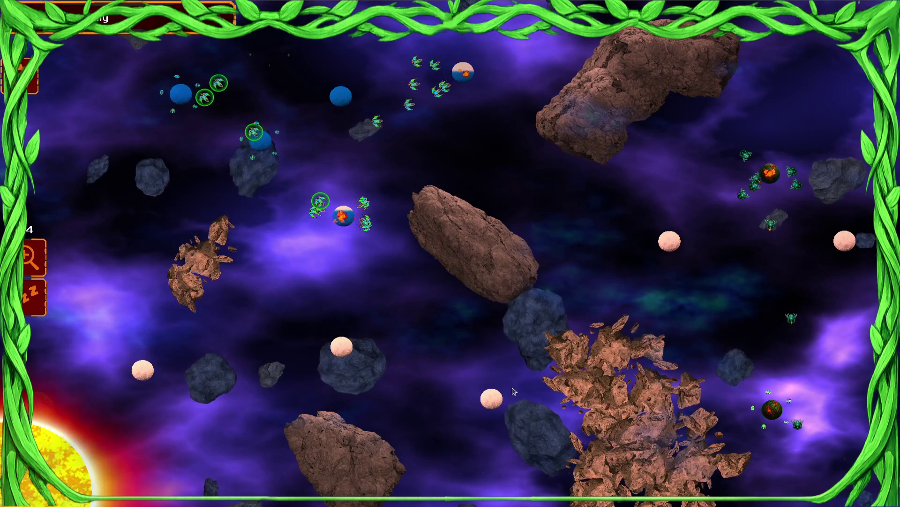
{"action": "left_click_drag", "start_coordinate": [440, 270], "coordinate": [231, 254]}
{"action": "left_click", "coordinate": [341, 96]}
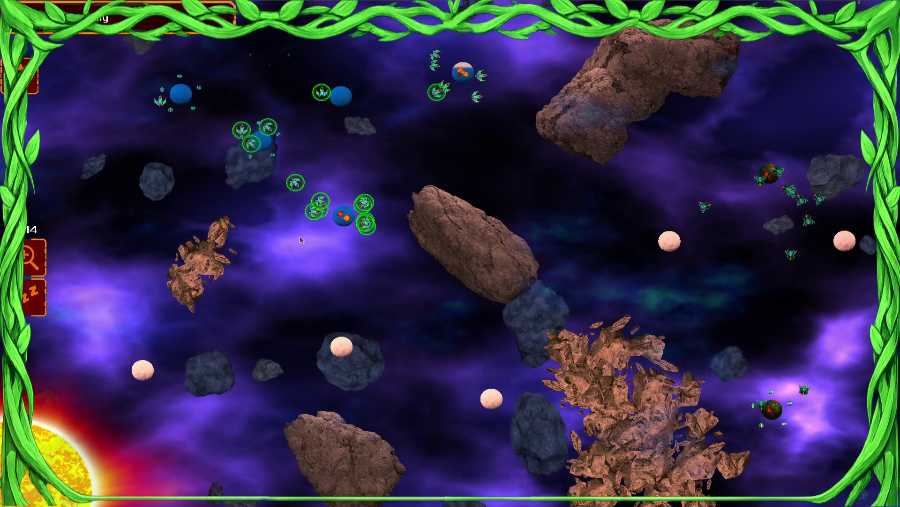
{"action": "left_click", "coordinate": [343, 215]}
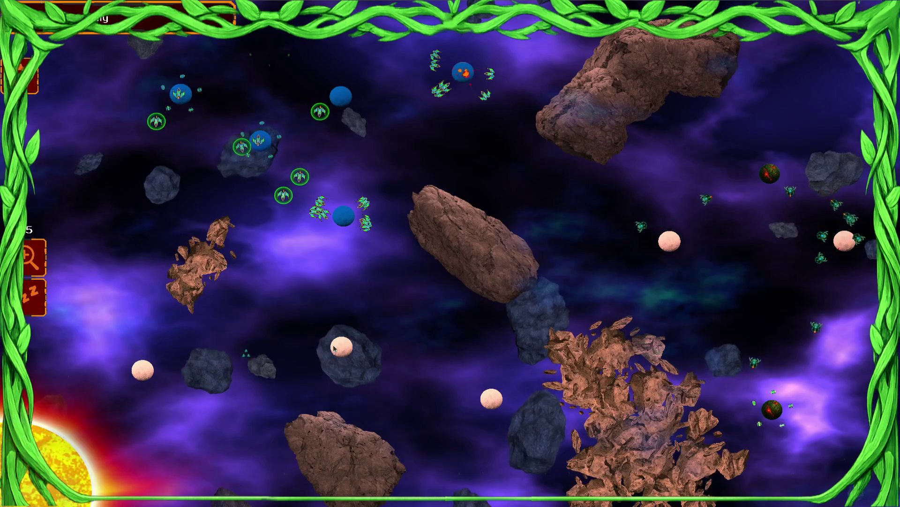
Step: Regroup ships from the top, upper-left and bottom-left planets and send them to attack
{"action": "left_click_drag", "start_coordinate": [379, 211], "coordinate": [332, 211]}
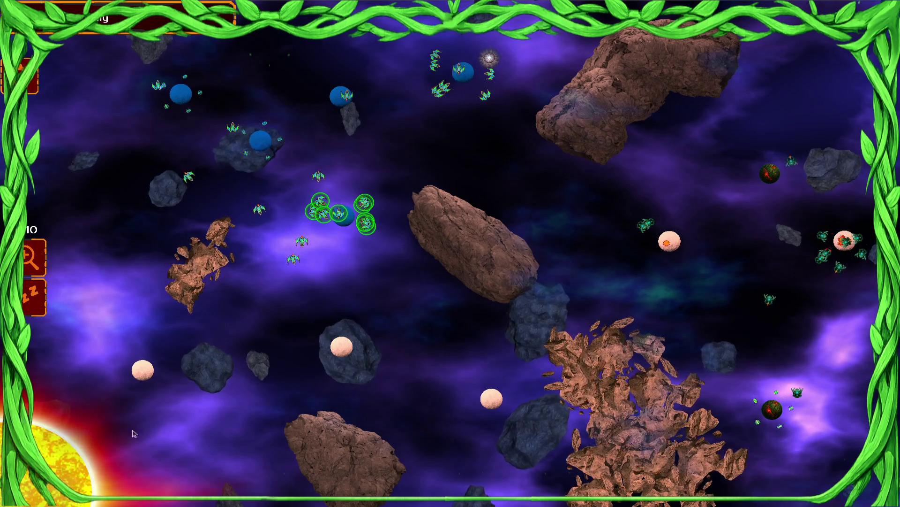
{"action": "left_click", "coordinate": [486, 89]}
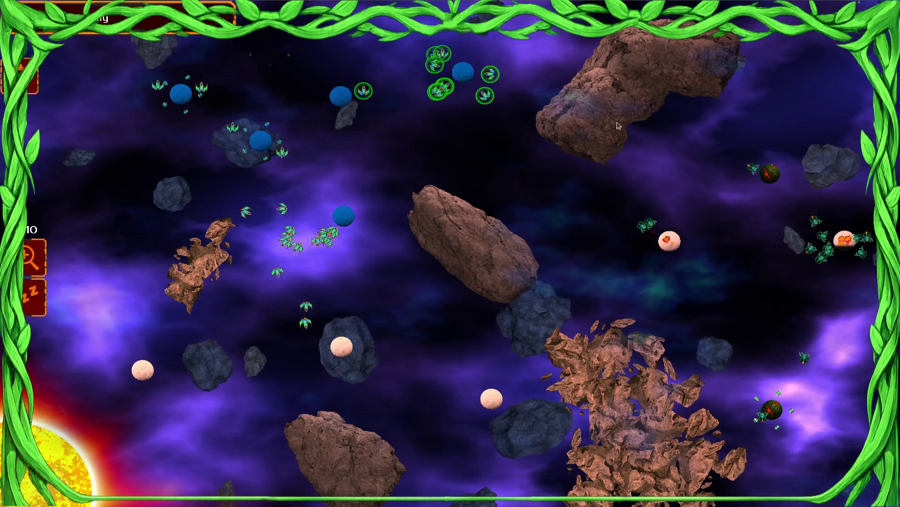
{"action": "left_click_drag", "start_coordinate": [335, 124], "coordinate": [338, 130]}
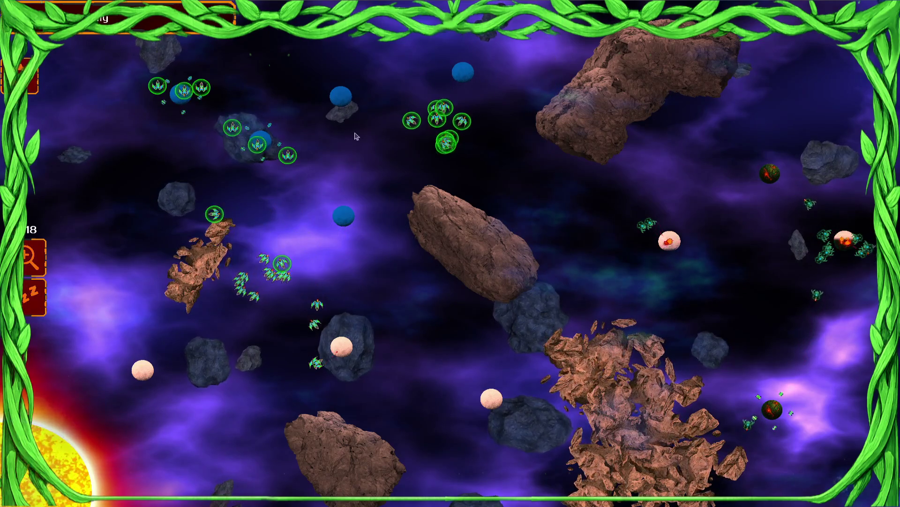
{"action": "left_click_drag", "start_coordinate": [375, 87], "coordinate": [375, 87]}
{"action": "left_click_drag", "start_coordinate": [324, 122], "coordinate": [324, 121]}
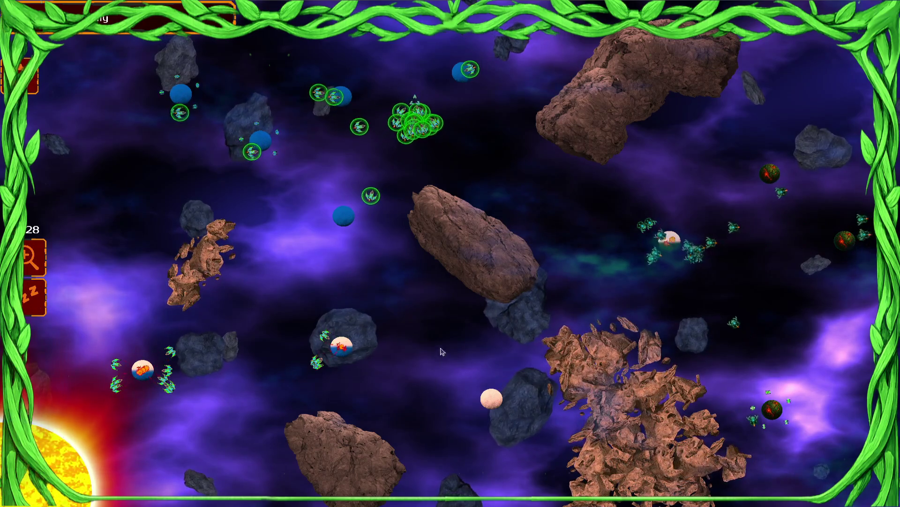
{"action": "left_click_drag", "start_coordinate": [236, 355], "coordinate": [236, 355]}
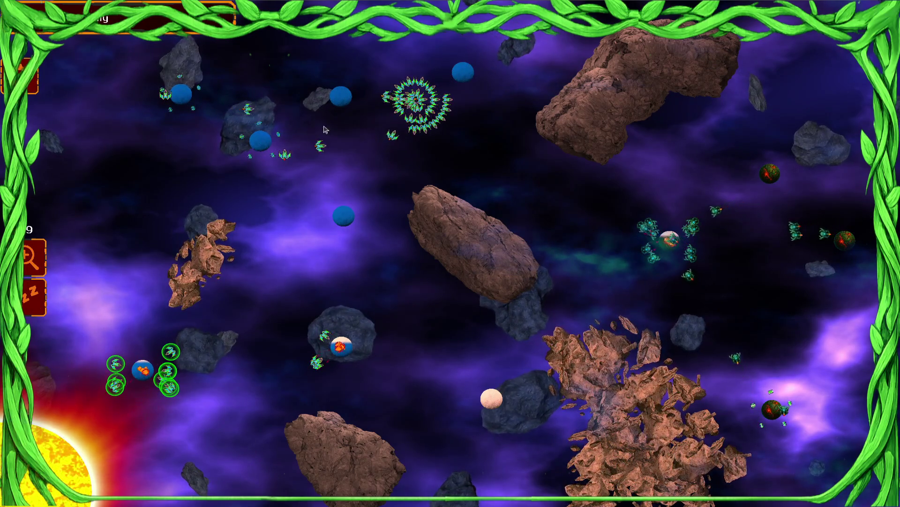
{"action": "left_click_drag", "start_coordinate": [317, 129], "coordinate": [317, 129]}
{"action": "left_click", "coordinate": [344, 215]}
Step: Select the ship swarms across the left half of the map and move them to a new position
{"action": "left_click_drag", "start_coordinate": [236, 355], "coordinate": [343, 294]}
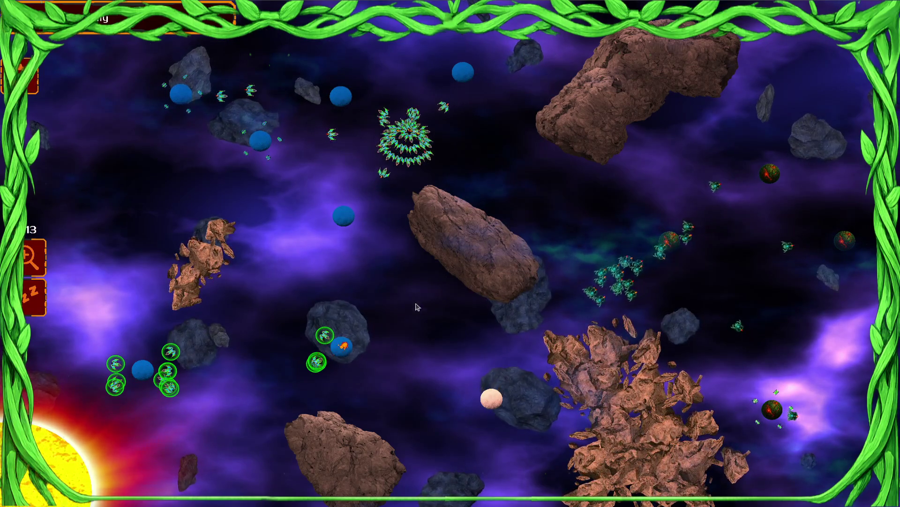
{"action": "left_click_drag", "start_coordinate": [352, 64], "coordinate": [474, 176]}
{"action": "left_click_drag", "start_coordinate": [197, 69], "coordinate": [442, 313]}
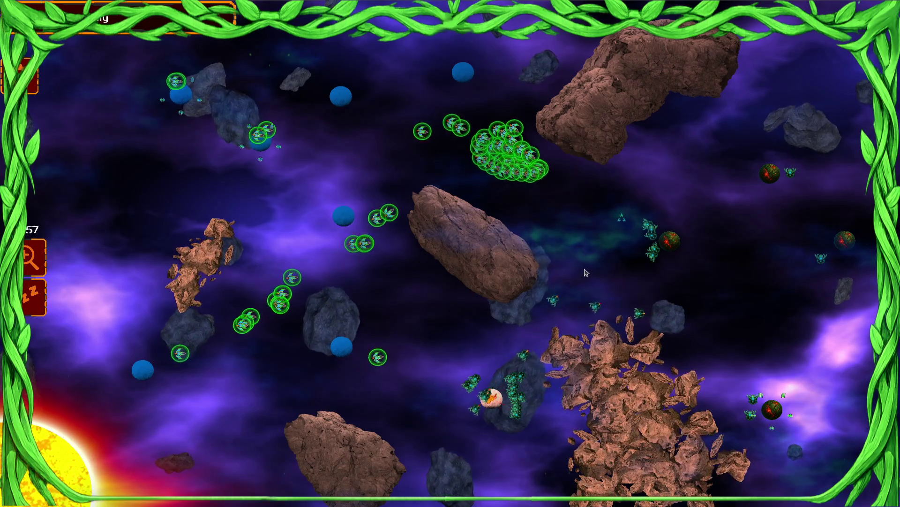
{"action": "mouse_move", "coordinate": [351, 277]}
{"action": "left_mouse_down"}
{"action": "mouse_move", "coordinate": [469, 328]}
{"action": "mouse_move", "coordinate": [303, 308]}
{"action": "left_mouse_up"}
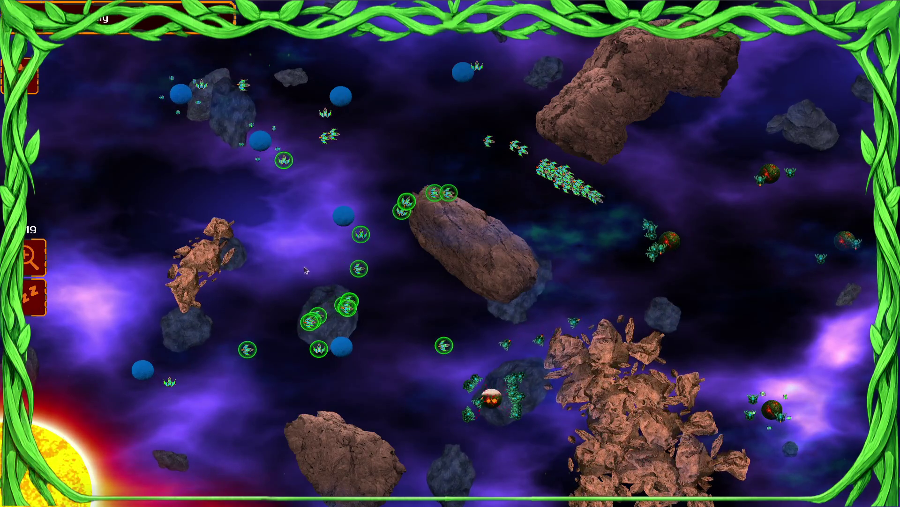
{"action": "mouse_move", "coordinate": [291, 207]}
{"action": "left_mouse_down"}
{"action": "mouse_move", "coordinate": [488, 206]}
{"action": "mouse_move", "coordinate": [539, 197]}
{"action": "left_mouse_up"}
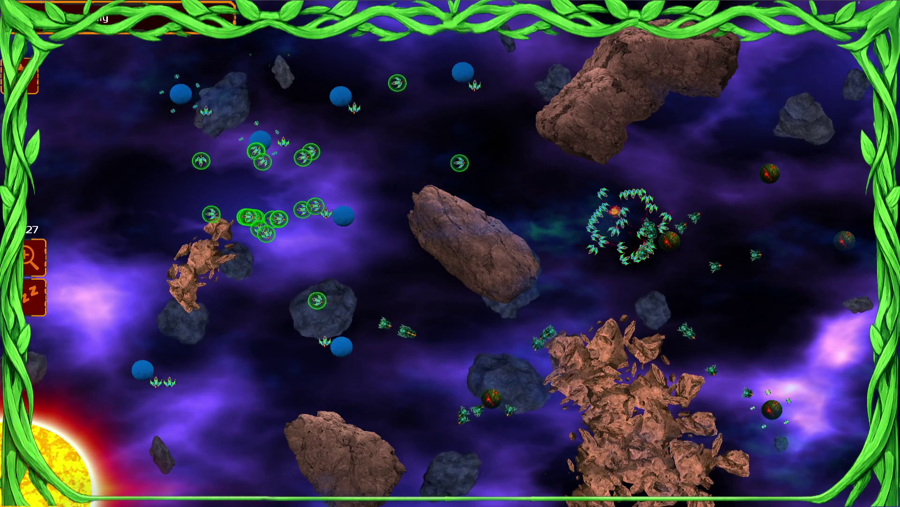
{"action": "left_click_drag", "start_coordinate": [250, 260], "coordinate": [476, 258]}
{"action": "right_click", "coordinate": [239, 193]}
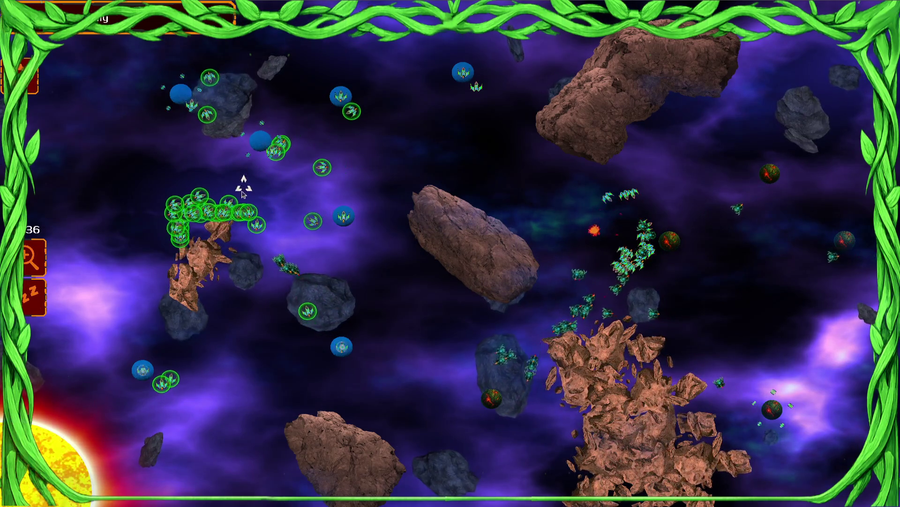
Step: Select ship groups on the right, left and top, and order them toward the lower planet
{"action": "left_click", "coordinate": [609, 244]}
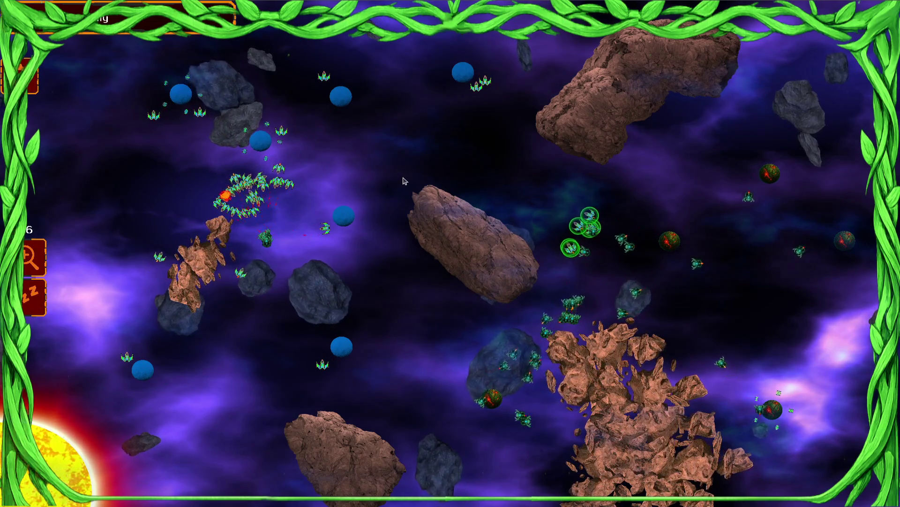
{"action": "left_click_drag", "start_coordinate": [237, 210], "coordinate": [408, 210]}
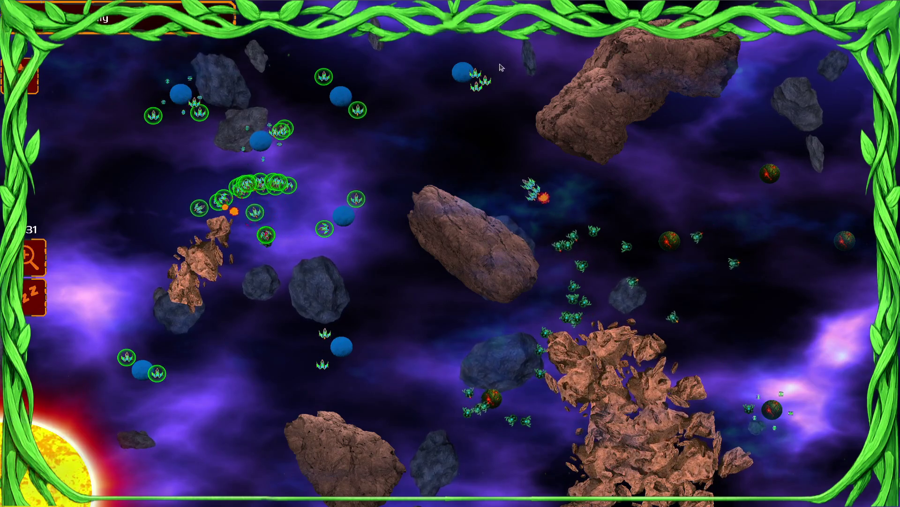
{"action": "left_click", "coordinate": [476, 79]}
{"action": "right_click", "coordinate": [468, 163]}
{"action": "left_click_drag", "start_coordinate": [157, 111], "coordinate": [258, 111]}
{"action": "left_click_drag", "start_coordinate": [336, 210], "coordinate": [411, 210]}
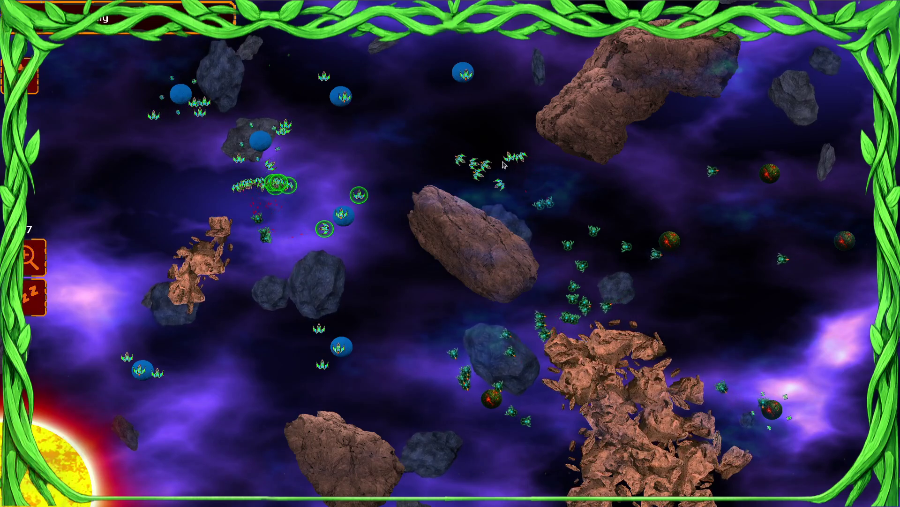
{"action": "right_click", "coordinate": [339, 341]}
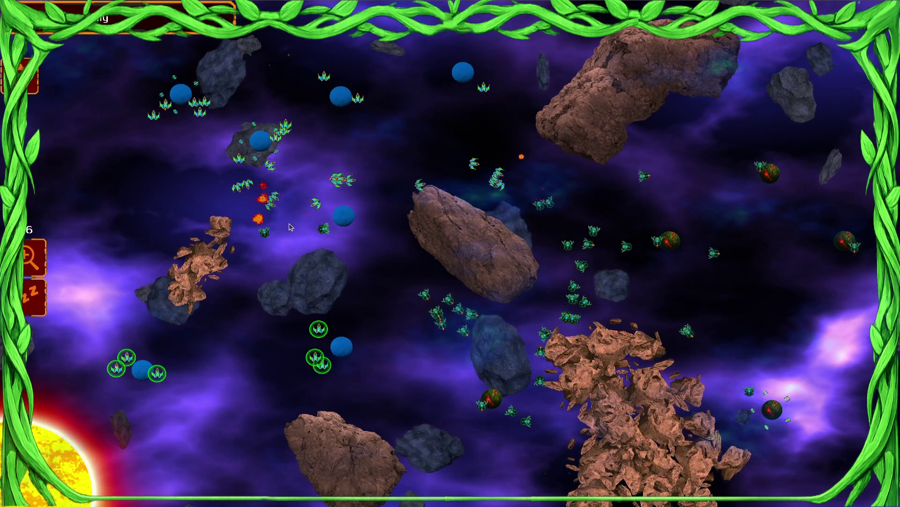
Step: Regroup the mid-left, top-centre and bottom-left ships and send them toward the centre-left
{"action": "left_click_drag", "start_coordinate": [263, 183], "coordinate": [298, 242]}
{"action": "left_click_drag", "start_coordinate": [452, 146], "coordinate": [425, 170]}
{"action": "left_click_drag", "start_coordinate": [239, 124], "coordinate": [319, 140]}
{"action": "left_click_drag", "start_coordinate": [186, 96], "coordinate": [261, 117]}
{"action": "left_click_drag", "start_coordinate": [462, 69], "coordinate": [375, 155]}
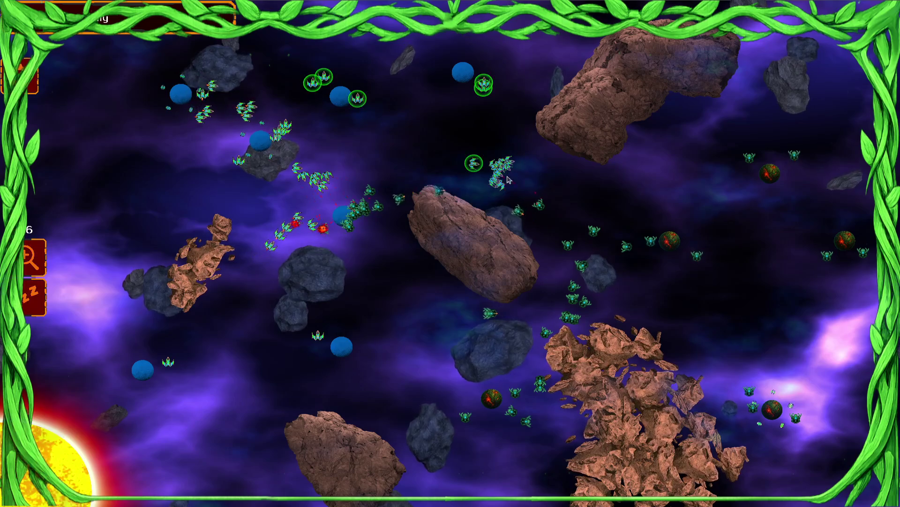
{"action": "left_click_drag", "start_coordinate": [329, 190], "coordinate": [253, 247]}
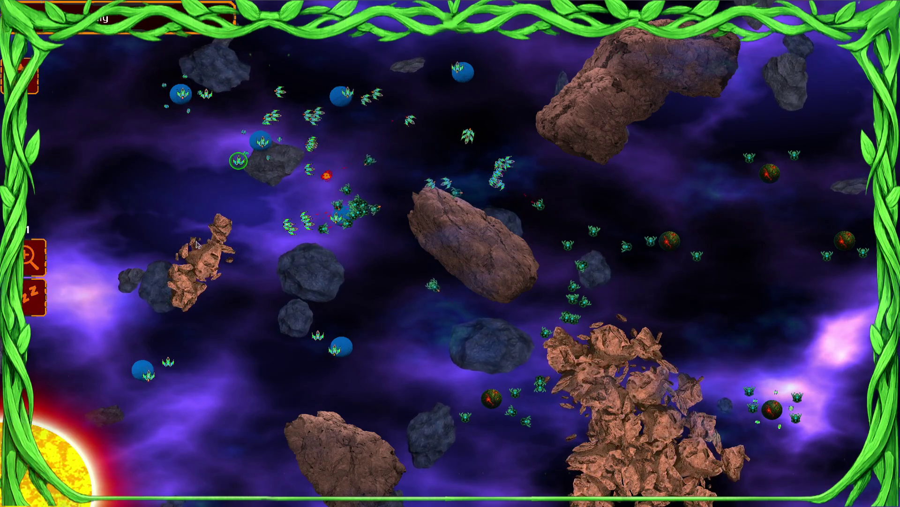
{"action": "left_click_drag", "start_coordinate": [276, 375], "coordinate": [413, 349]}
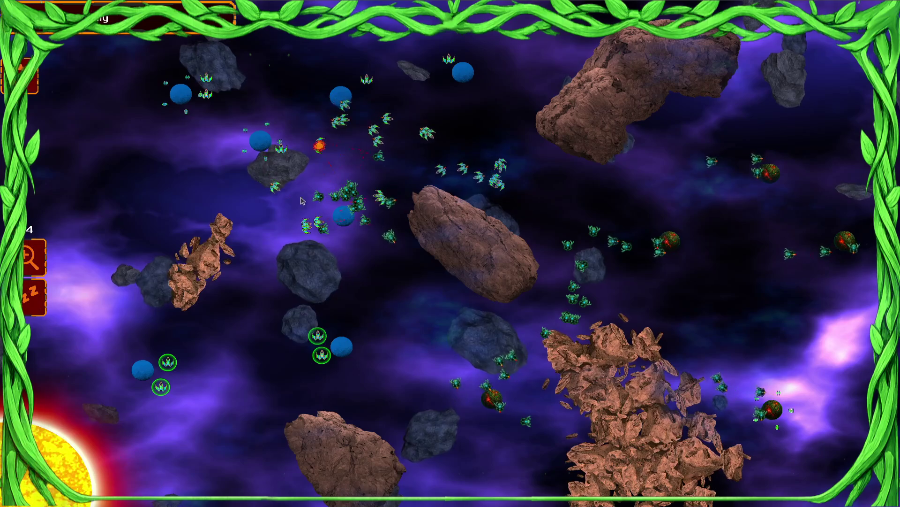
{"action": "left_click_drag", "start_coordinate": [458, 136], "coordinate": [354, 155]}
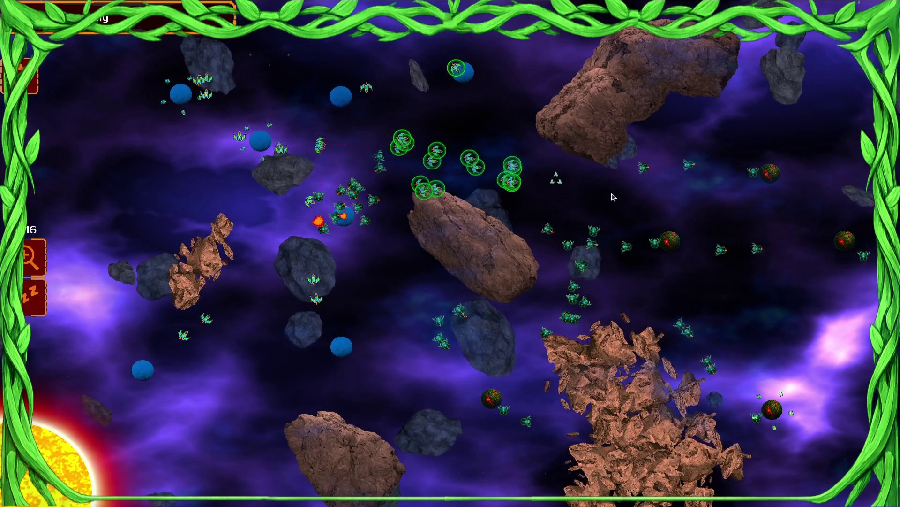
{"action": "left_click_drag", "start_coordinate": [435, 97], "coordinate": [292, 124]}
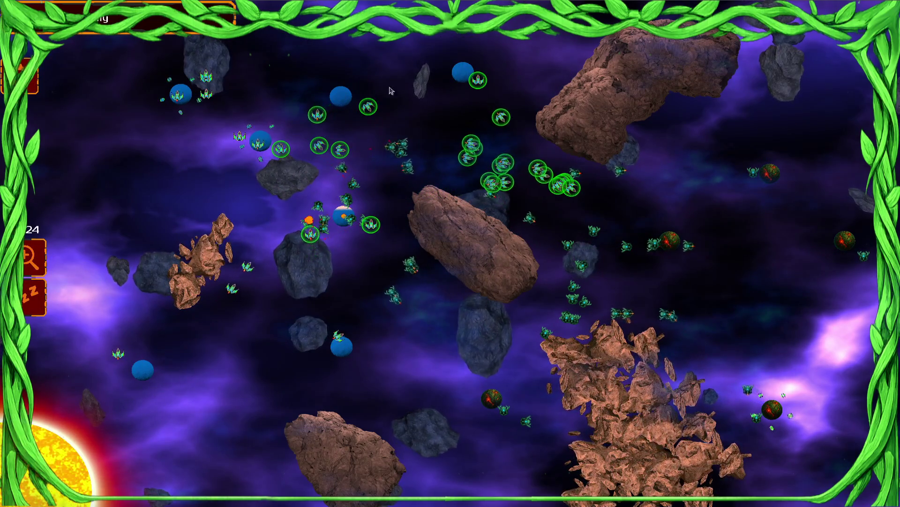
{"action": "left_click_drag", "start_coordinate": [299, 155], "coordinate": [151, 248]}
{"action": "left_click", "coordinate": [181, 147]}
Step: Gather the right and left clusters, then select all ships with Ctrl+A and adjust the selection
{"action": "left_click_drag", "start_coordinate": [603, 161], "coordinate": [628, 188]}
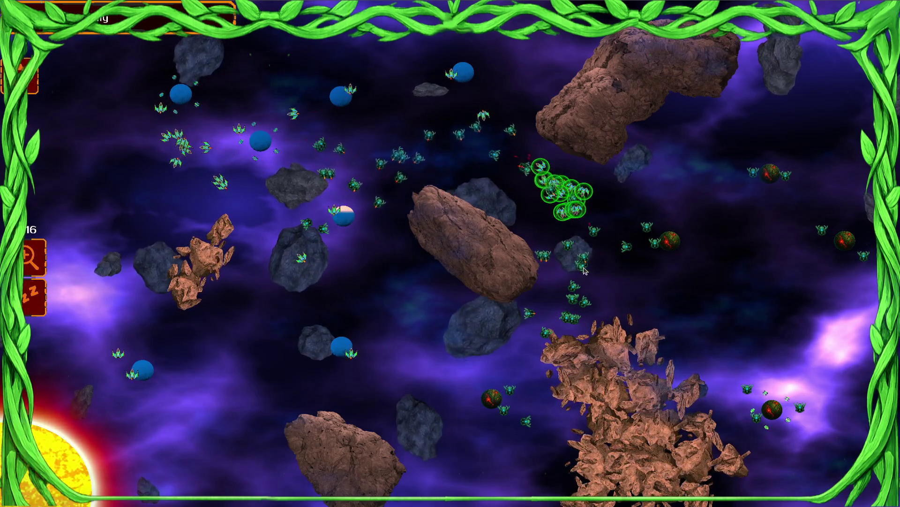
{"action": "left_click_drag", "start_coordinate": [165, 201], "coordinate": [300, 263]}
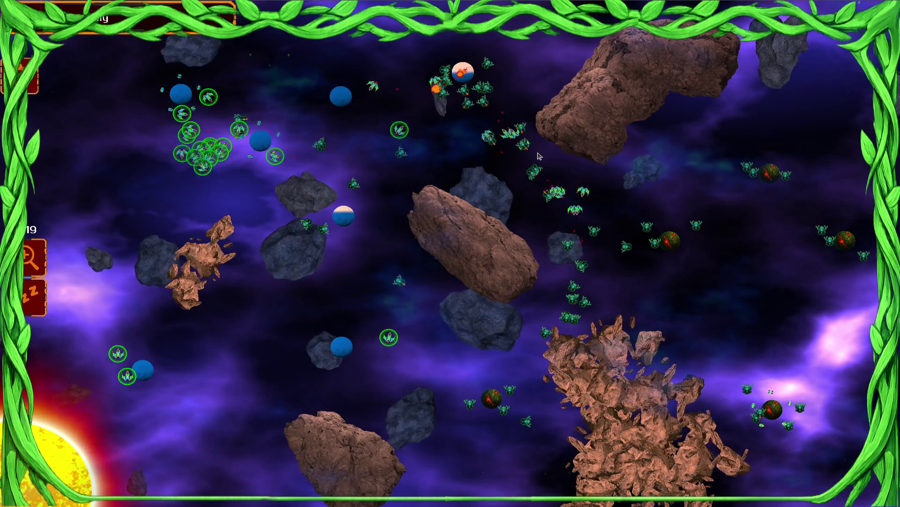
{"action": "left_click", "coordinate": [576, 209]}
{"action": "left_click_drag", "start_coordinate": [290, 290], "coordinate": [289, 291]}
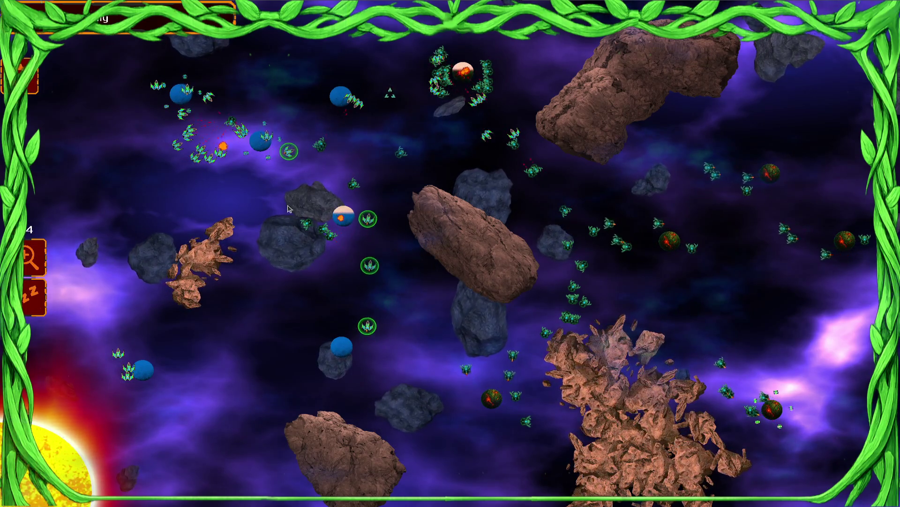
{"action": "key", "text": "ctrl+a"}
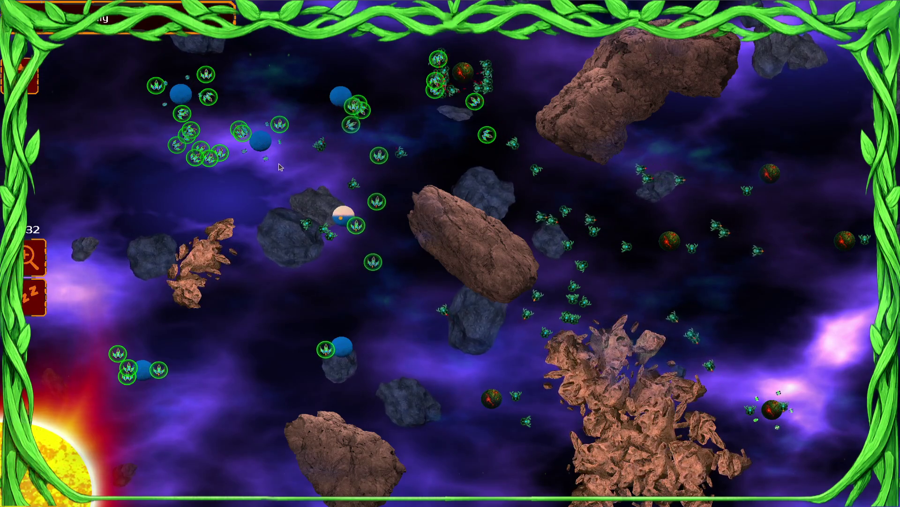
{"action": "left_click_drag", "start_coordinate": [451, 209], "coordinate": [450, 209]}
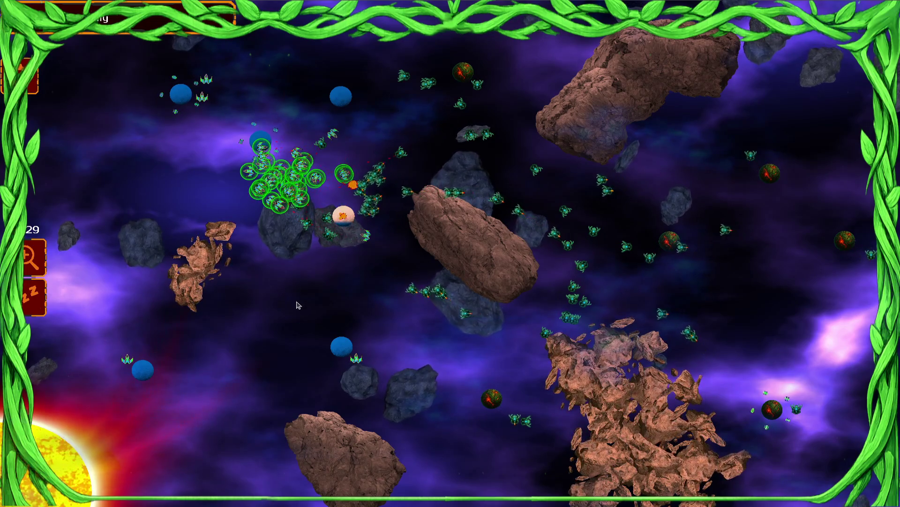
{"action": "left_click_drag", "start_coordinate": [296, 305], "coordinate": [42, 230]}
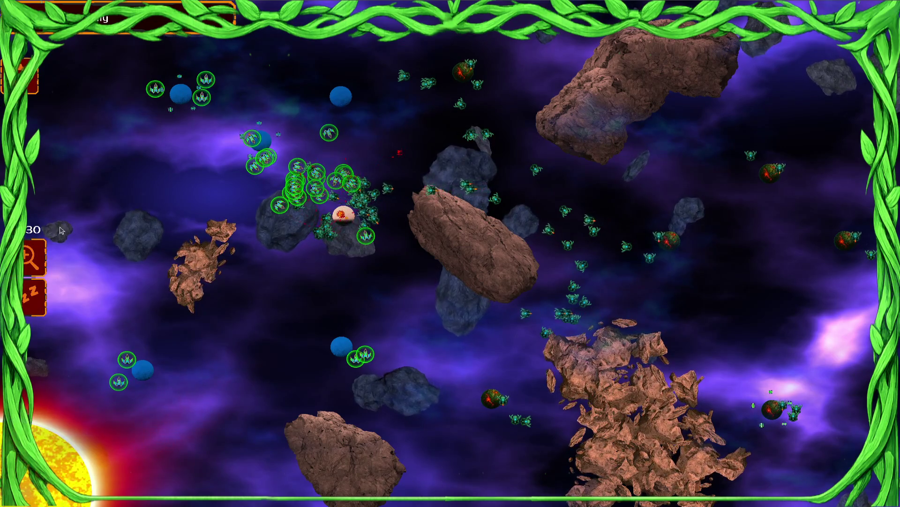
Step: Toggle between map overview and close battle view, then bring up the pause menu
{"action": "left_click", "coordinate": [29, 266]}
{"action": "left_click", "coordinate": [30, 266]}
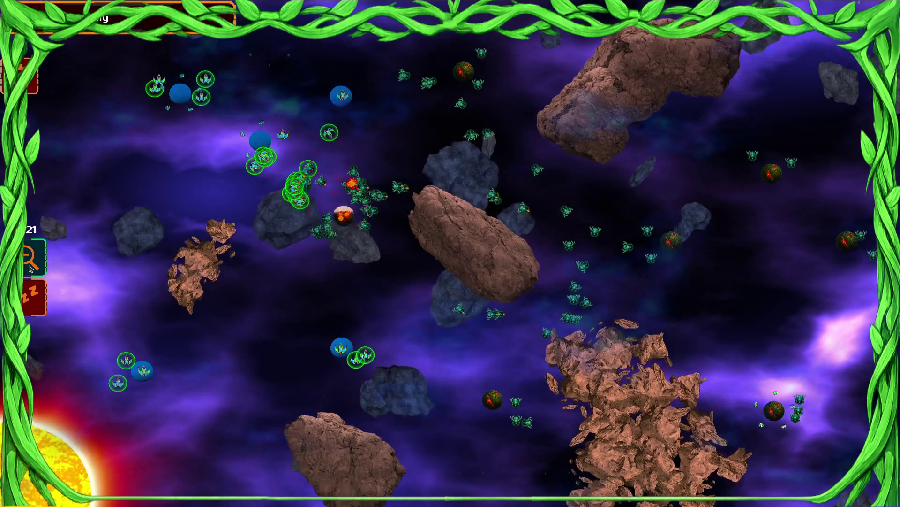
{"action": "left_click", "coordinate": [29, 266]}
{"action": "left_click", "coordinate": [37, 88]}
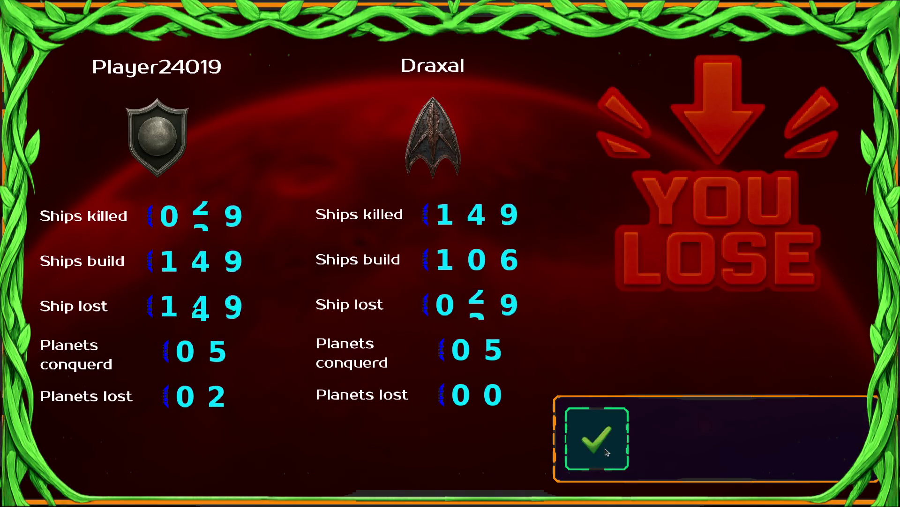
Step: Surrender, dismiss the YOU LOSE results, exit to the main menu, and close the game with Alt+F4
{"action": "left_click", "coordinate": [605, 441]}
{"action": "left_click", "coordinate": [514, 452]}
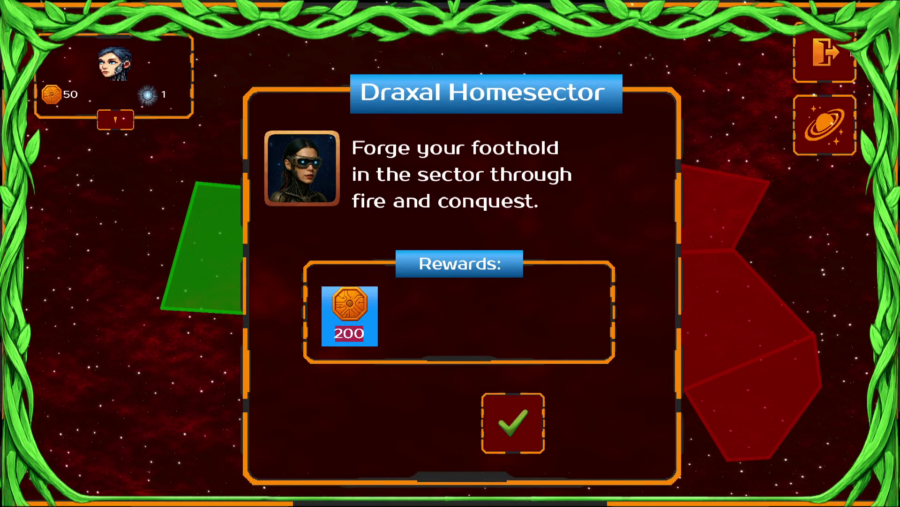
{"action": "left_click", "coordinate": [850, 53]}
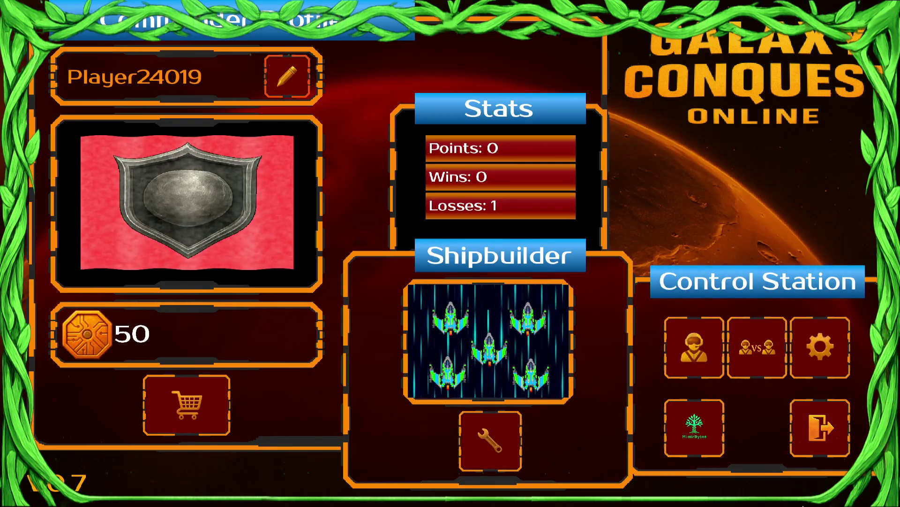
{"action": "key", "text": "alt+F4"}
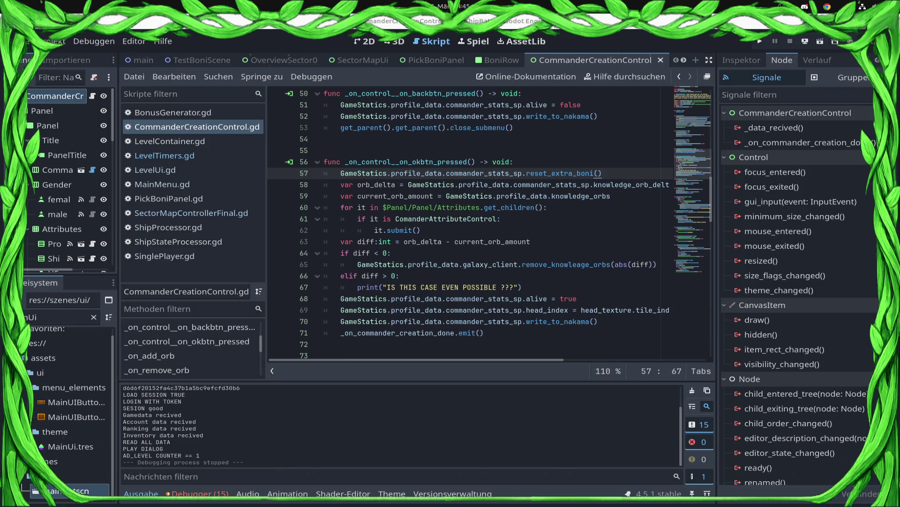
Step: Remote-deploy the game as an Android APK to the Samsung SM-S921B phone
{"action": "left_click", "coordinate": [806, 42]}
{"action": "left_click", "coordinate": [793, 71]}
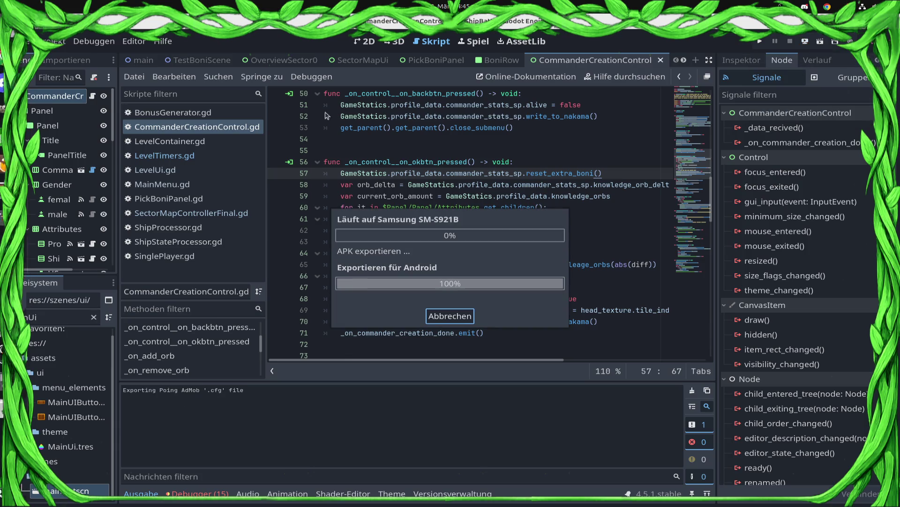
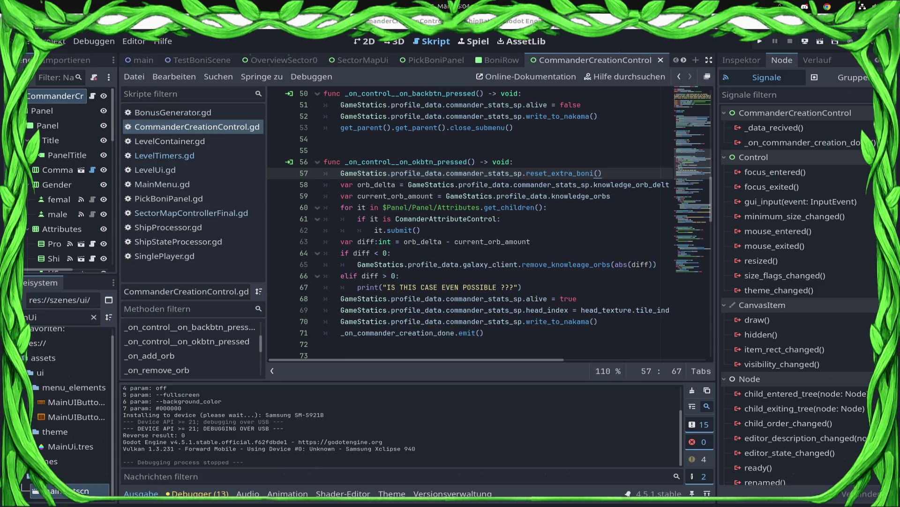
Step: Review lines 63 and 70 of CommanderCreationControl.gd, then run the project for a test
{"action": "left_click", "coordinate": [496, 243]}
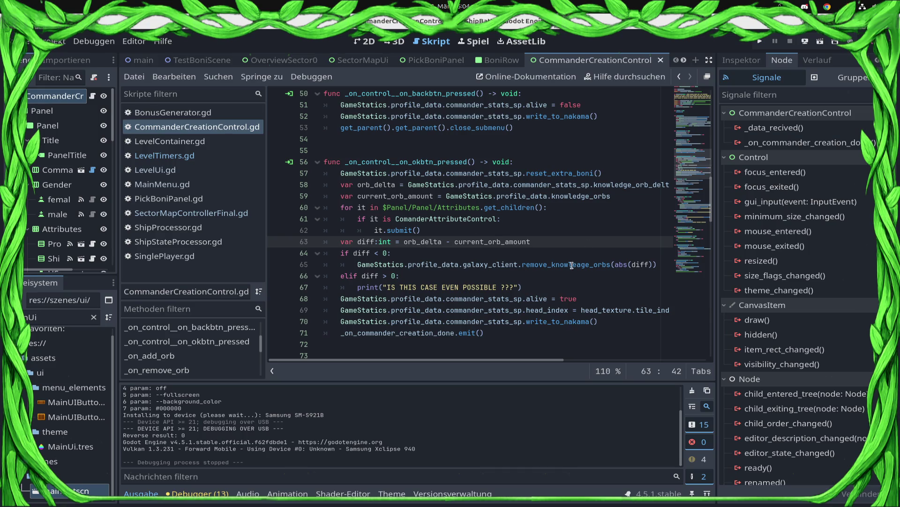
{"action": "left_click", "coordinate": [612, 322]}
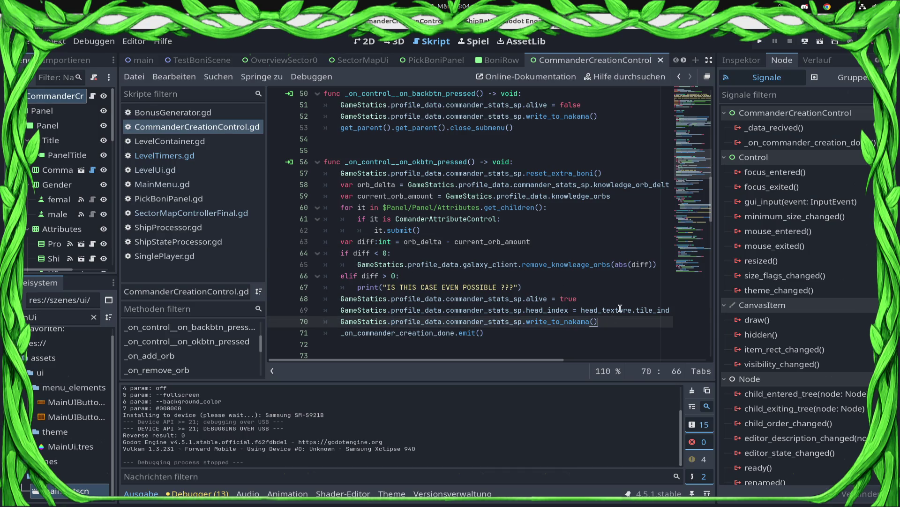
{"action": "left_click", "coordinate": [760, 41]}
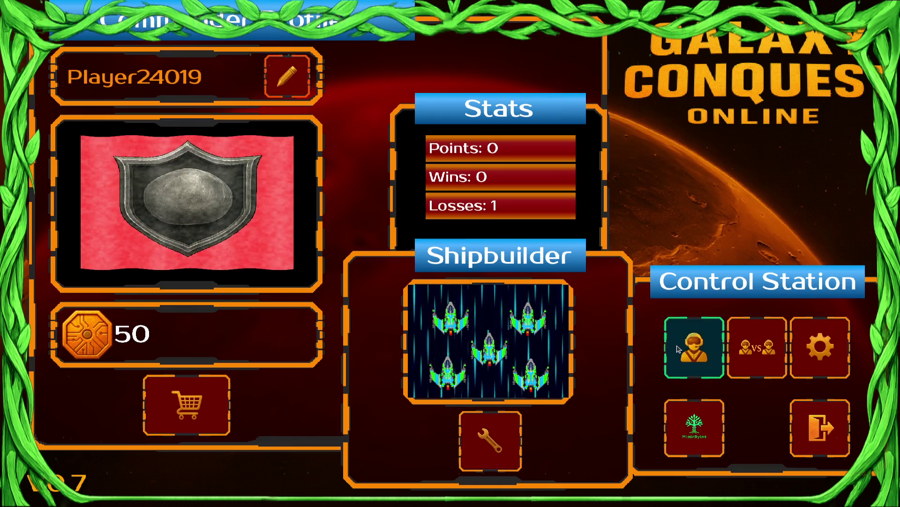
Step: Open Create Campaign Commander from Singleplayer and back out to the commander profile
{"action": "left_click", "coordinate": [679, 349]}
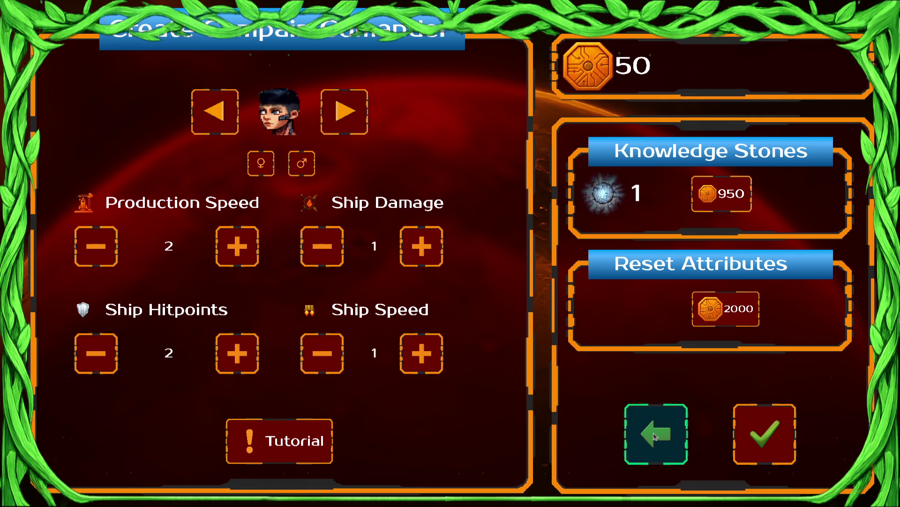
{"action": "left_click", "coordinate": [655, 436]}
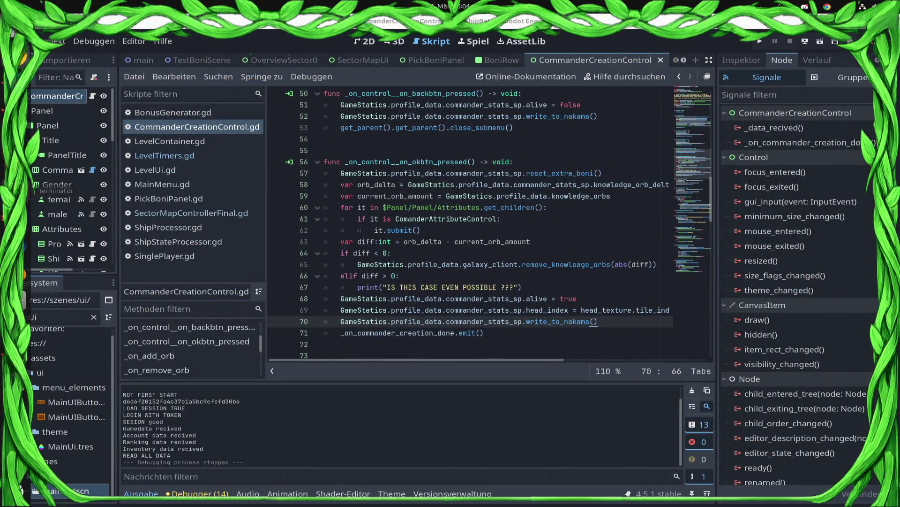
Step: In a terminal, go to ~/.local/share/godot/app_userdata/ShipBattel/ and list its files
{"action": "key", "text": "ctrl+alt+t"}
{"action": "key", "text": "ctrl+r"}
{"action": "type", "text": "cd "}
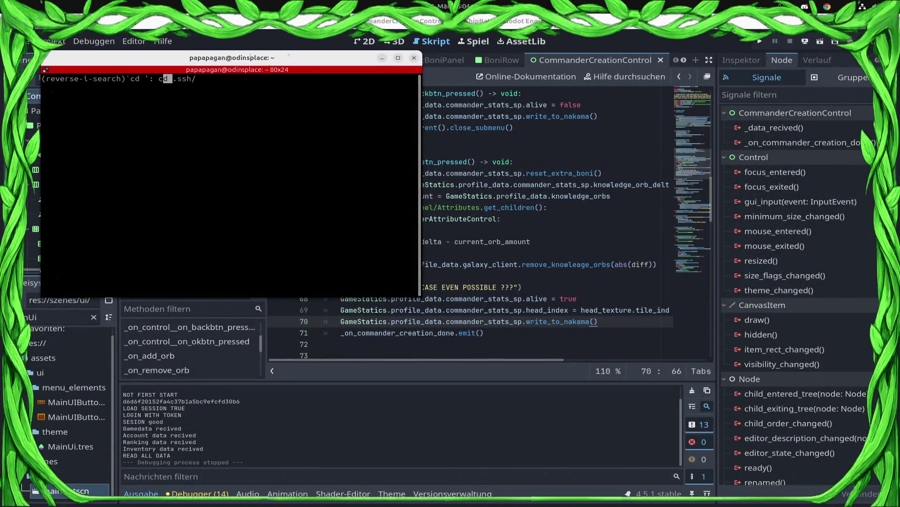
{"action": "type", "text": "~(/"}
{"action": "key", "text": "Return"}
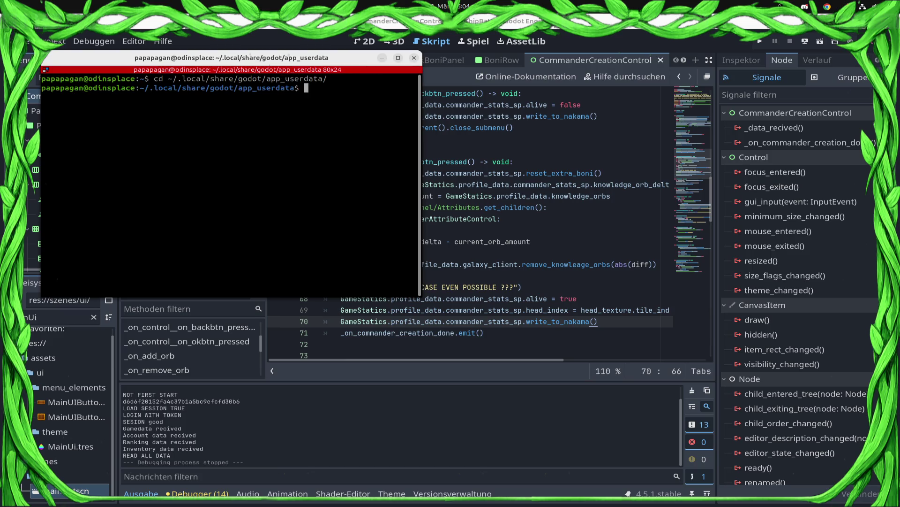
{"action": "type", "text": "cd ShipBattel/"}
{"action": "key", "text": "Return"}
{"action": "type", "text": "ls"}
{"action": "key", "text": "Return"}
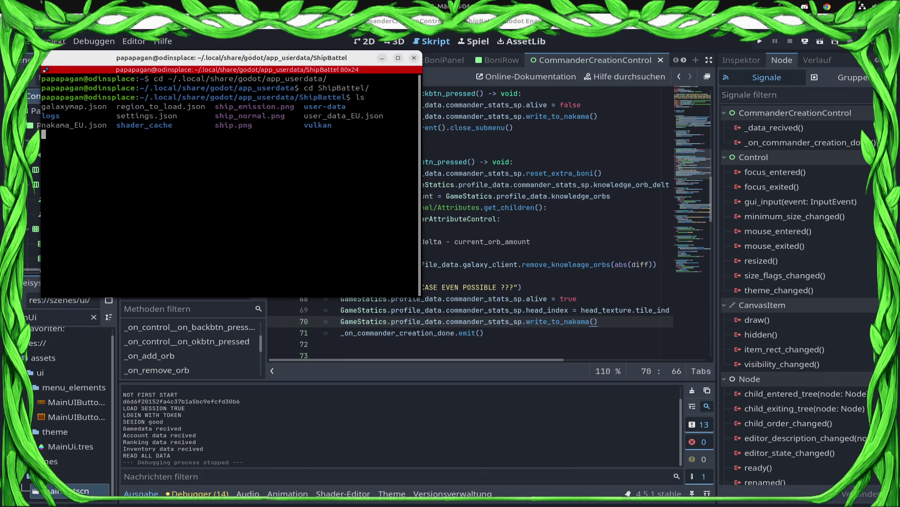
Step: Delete all .json files there with rm *.json and relaunch the game from Godot
{"action": "type", "text": "rm *.json"}
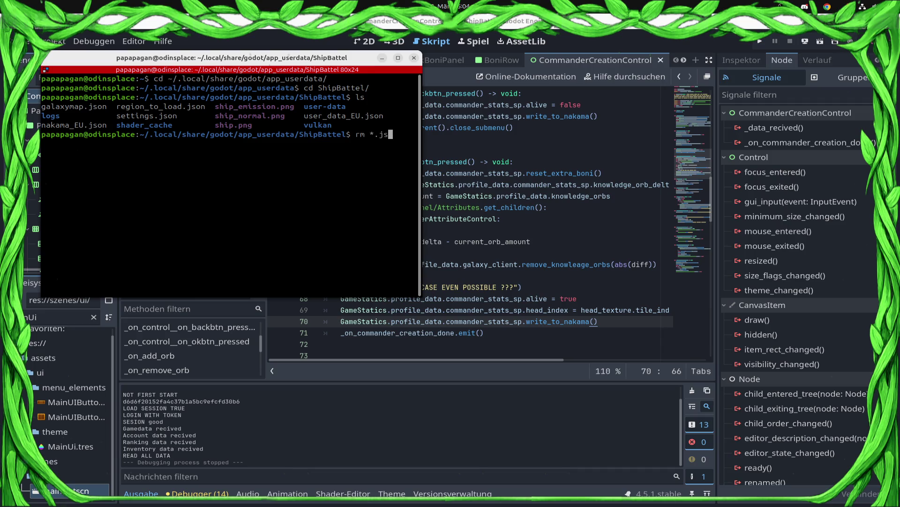
{"action": "key", "text": "Return"}
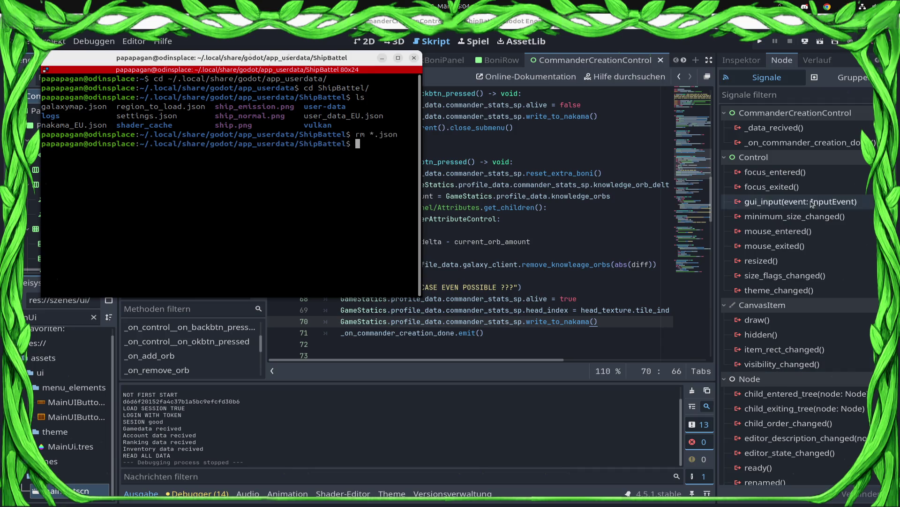
{"action": "left_click", "coordinate": [589, 117]}
{"action": "left_click", "coordinate": [760, 43]}
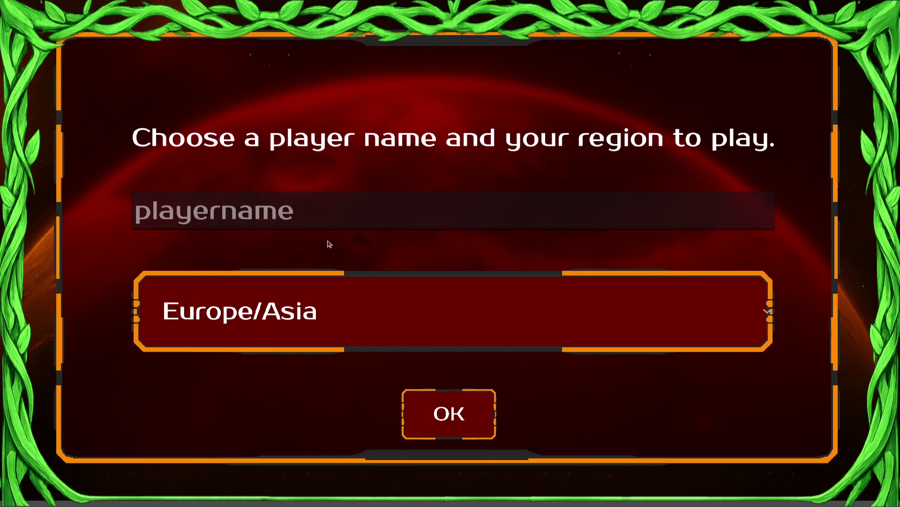
Step: Register a new player name in Europe/Asia, pass the welcome briefing, and start campaign commander creation
{"action": "left_click", "coordinate": [322, 216]}
{"action": "type", "text": "T"}
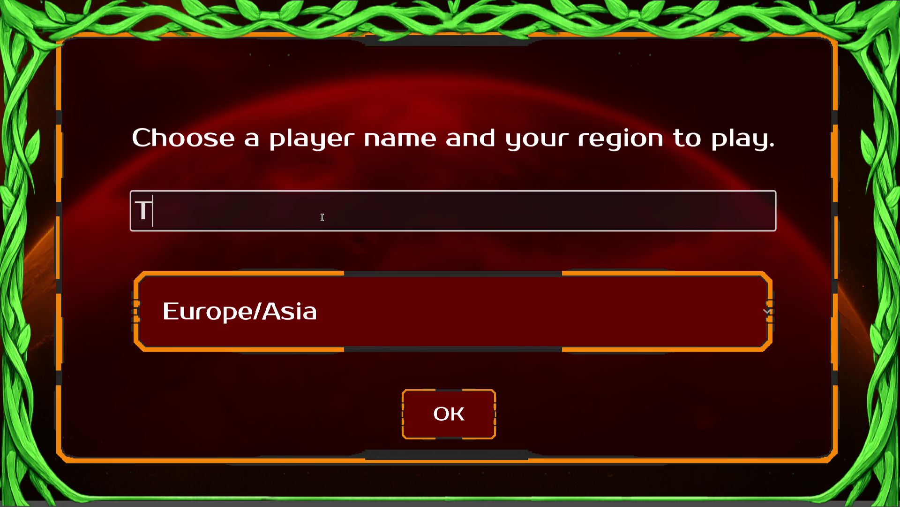
{"action": "type", "text": "erminator3000"}
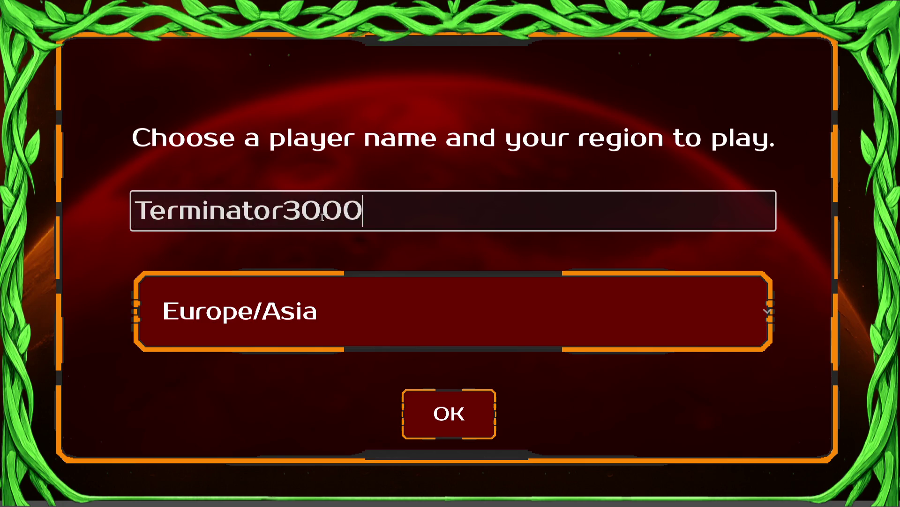
{"action": "left_click", "coordinate": [485, 398]}
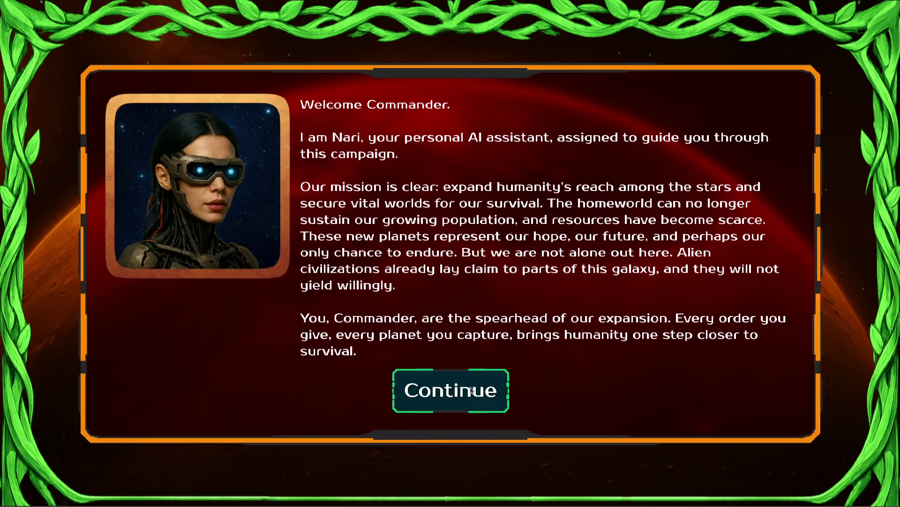
{"action": "left_click", "coordinate": [469, 387]}
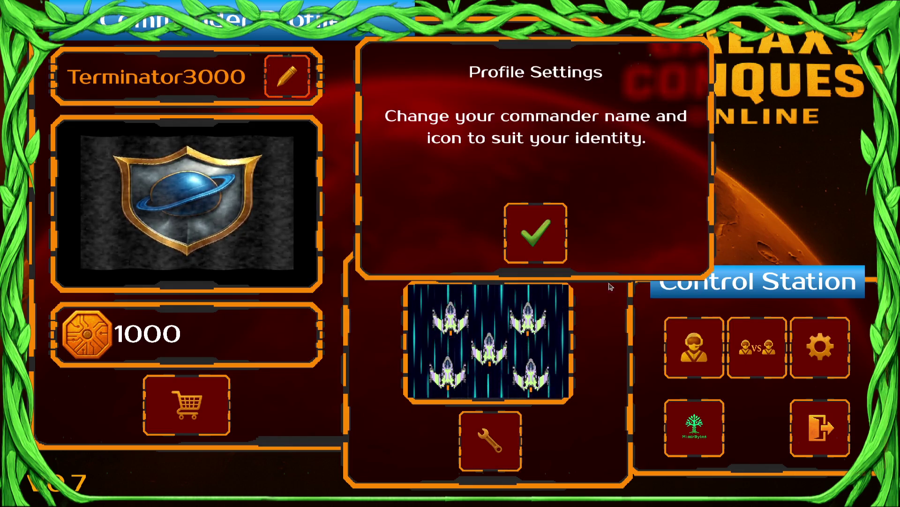
{"action": "left_click", "coordinate": [689, 357]}
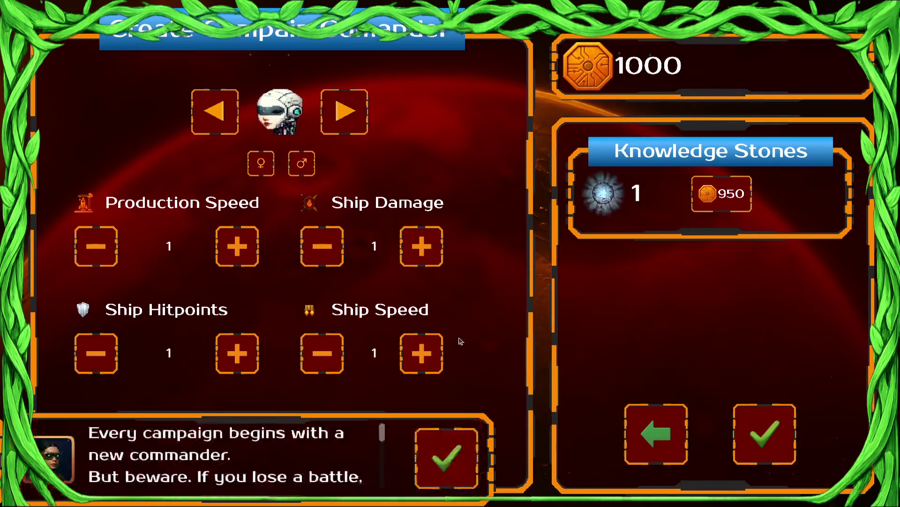
Step: Spend the knowledge stone on Ship Hitpoints (now 2), confirm the commander, and enter the green region
{"action": "left_click", "coordinate": [429, 459]}
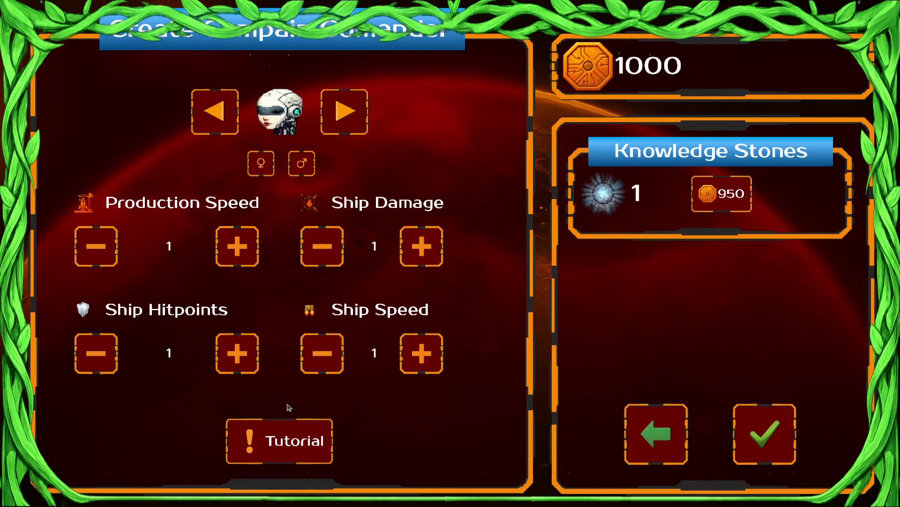
{"action": "left_click", "coordinate": [237, 360]}
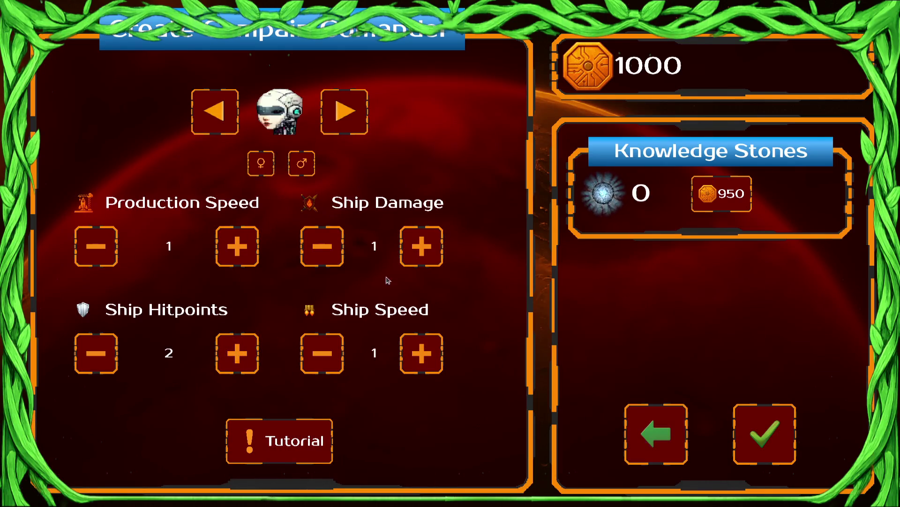
{"action": "left_click", "coordinate": [100, 349]}
{"action": "left_click", "coordinate": [421, 252]}
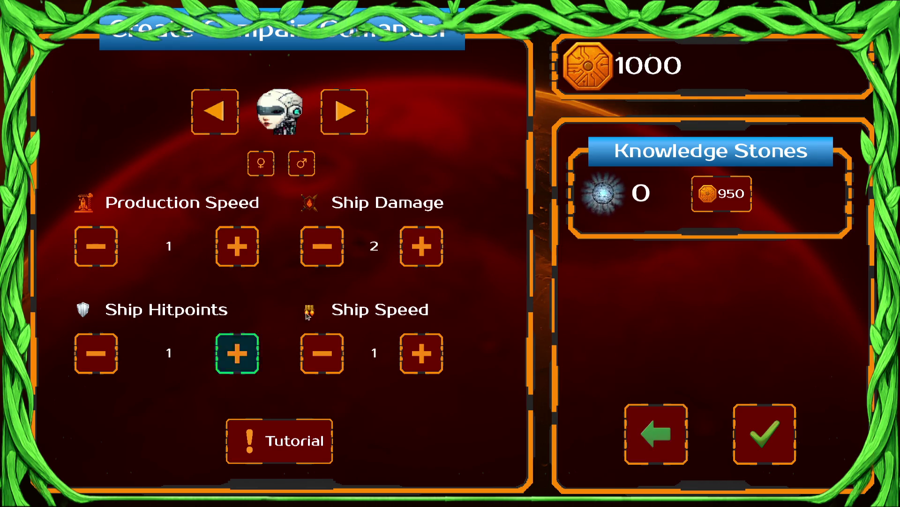
{"action": "left_click", "coordinate": [322, 257]}
{"action": "left_click", "coordinate": [237, 352]}
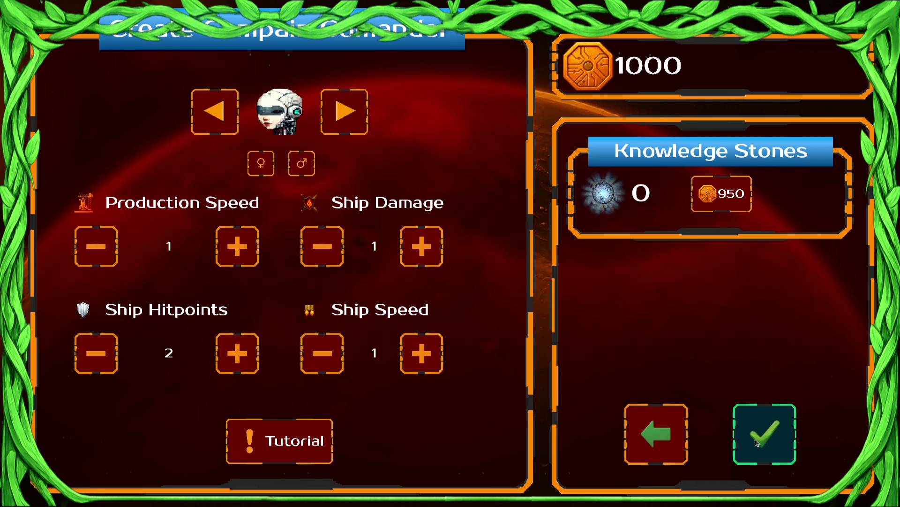
{"action": "left_click", "coordinate": [756, 442]}
{"action": "left_click", "coordinate": [198, 266]}
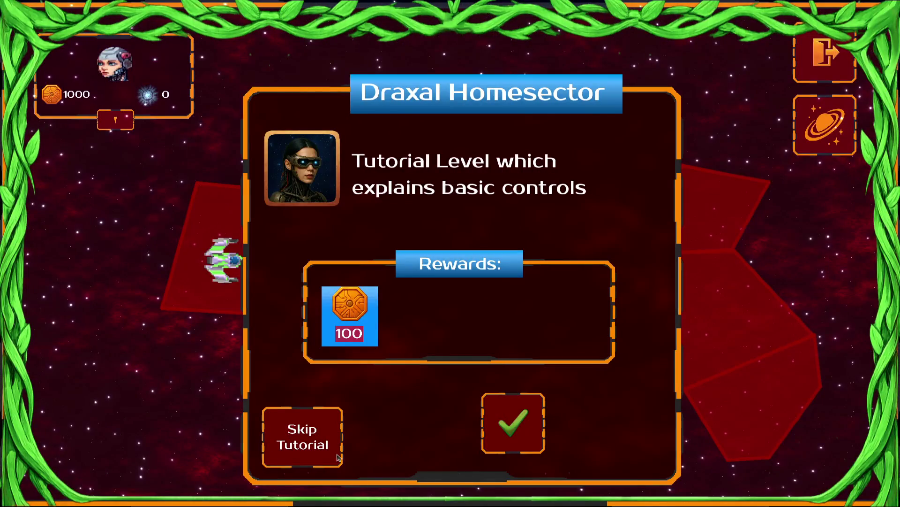
Step: Accept Draxal Homesector with the 2 Shooting Speed bonus and start the first sector battle
{"action": "left_click", "coordinate": [512, 423]}
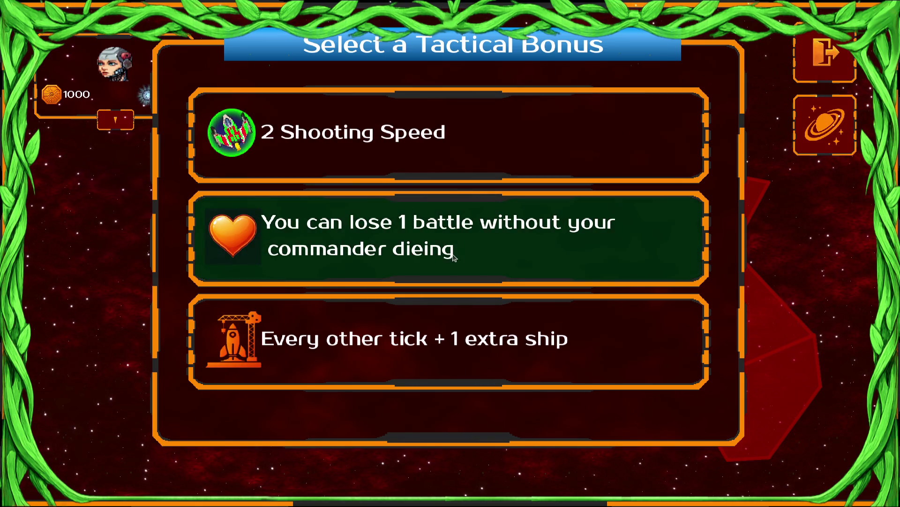
{"action": "left_click", "coordinate": [424, 153]}
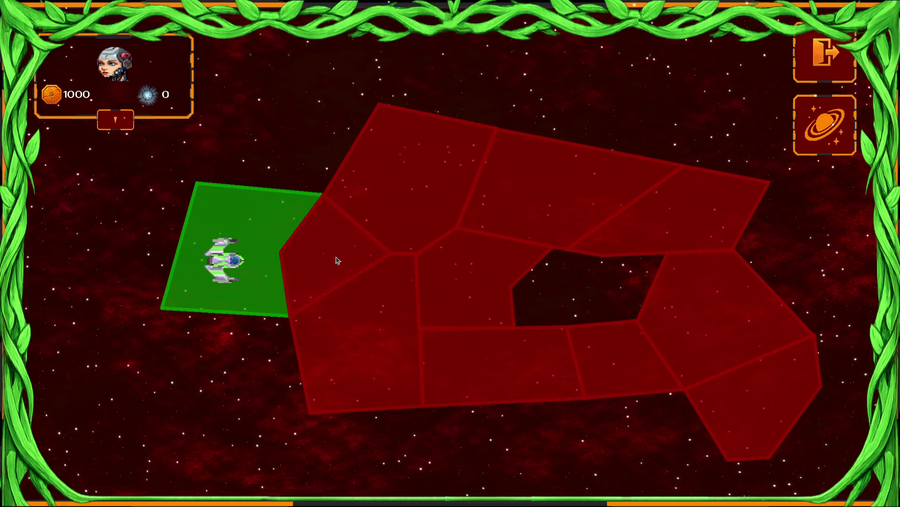
{"action": "left_click", "coordinate": [485, 398]}
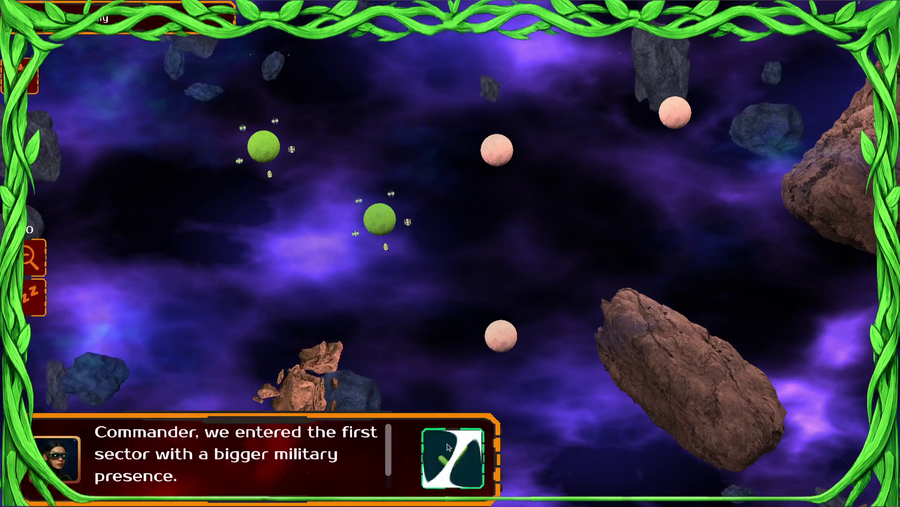
{"action": "left_click", "coordinate": [448, 446]}
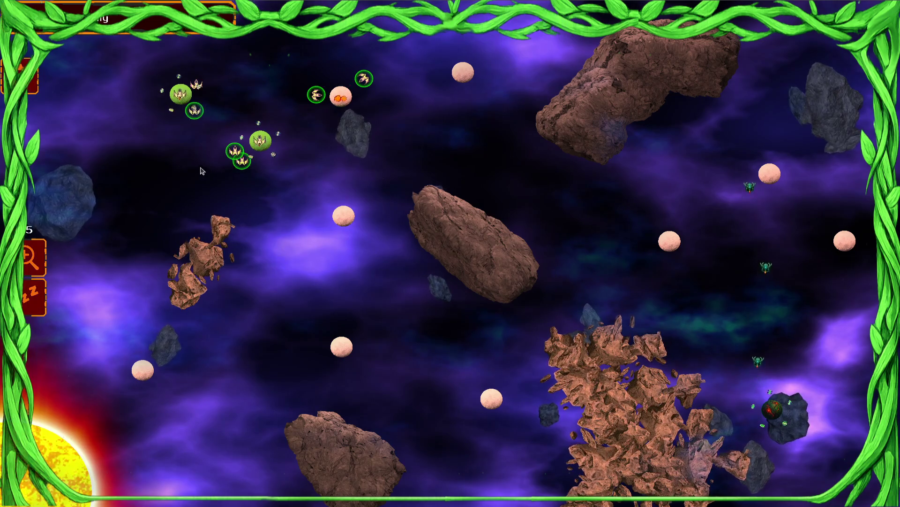
Step: Select the ships around both green planets and send them to the pink neutral planet
{"action": "left_click_drag", "start_coordinate": [275, 61], "coordinate": [126, 206]}
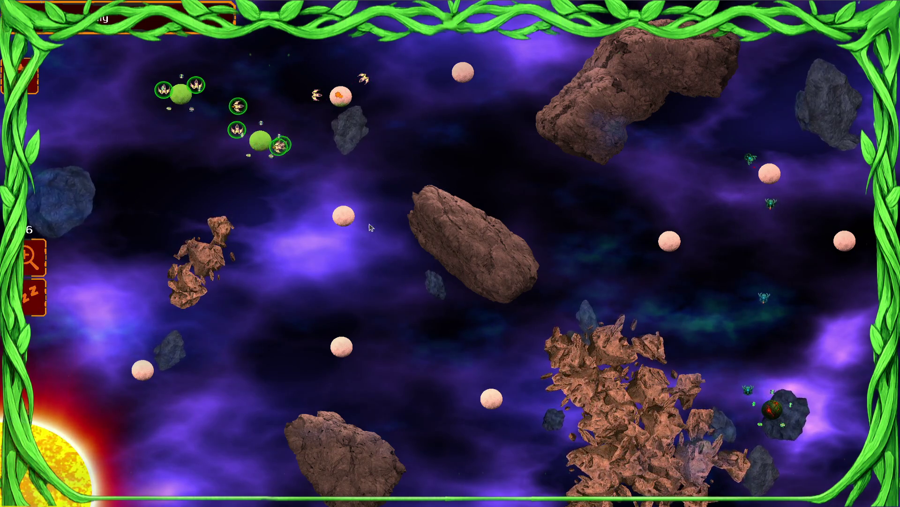
{"action": "mouse_move", "coordinate": [281, 144]}
{"action": "left_mouse_down"}
{"action": "mouse_move", "coordinate": [216, 134]}
{"action": "mouse_move", "coordinate": [128, 80]}
{"action": "left_mouse_up"}
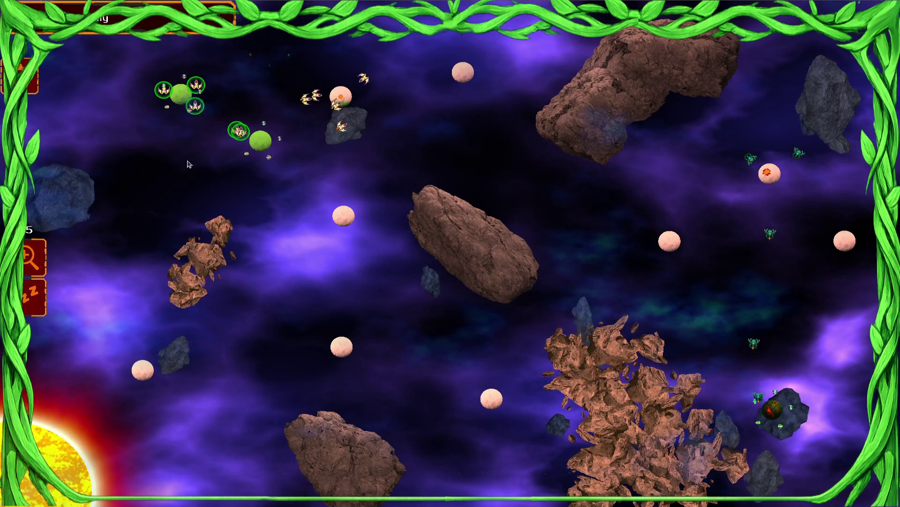
{"action": "mouse_move", "coordinate": [252, 124]}
{"action": "left_mouse_down"}
{"action": "mouse_move", "coordinate": [337, 215]}
{"action": "mouse_move", "coordinate": [104, 114]}
{"action": "mouse_move", "coordinate": [80, 112]}
{"action": "left_mouse_up"}
Step: Mute the music, nudge the effect volume up, and reselect ships near the upper-left planets
{"action": "key", "text": "Escape"}
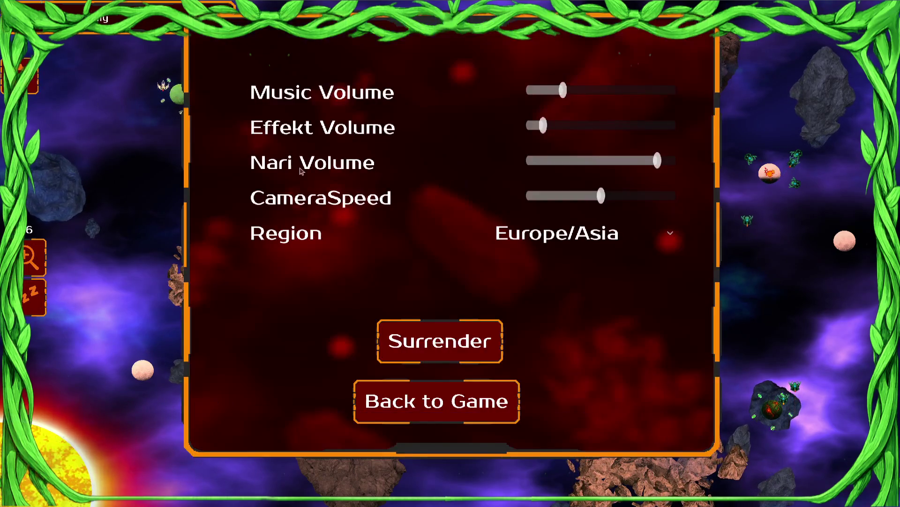
{"action": "left_click_drag", "start_coordinate": [560, 93], "coordinate": [425, 99]}
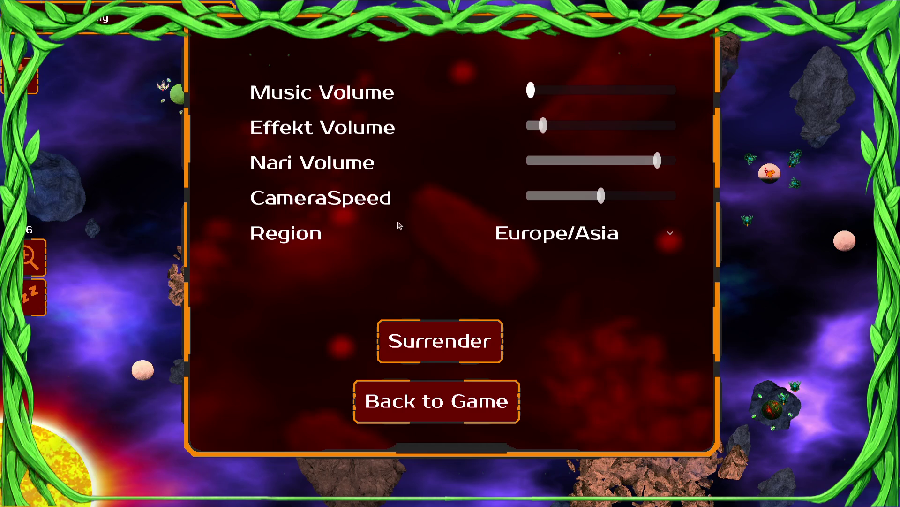
{"action": "left_click_drag", "start_coordinate": [544, 125], "coordinate": [560, 128]}
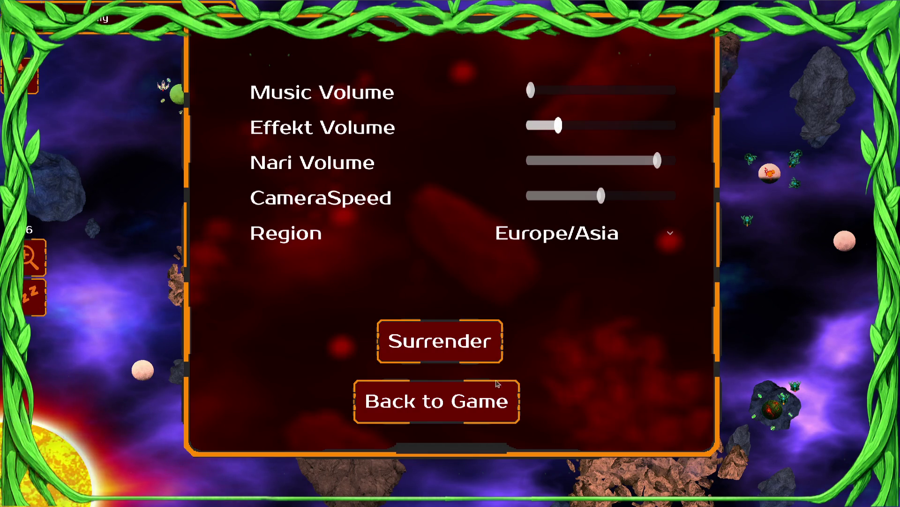
{"action": "key", "text": "Escape"}
{"action": "left_click_drag", "start_coordinate": [160, 126], "coordinate": [48, 124]}
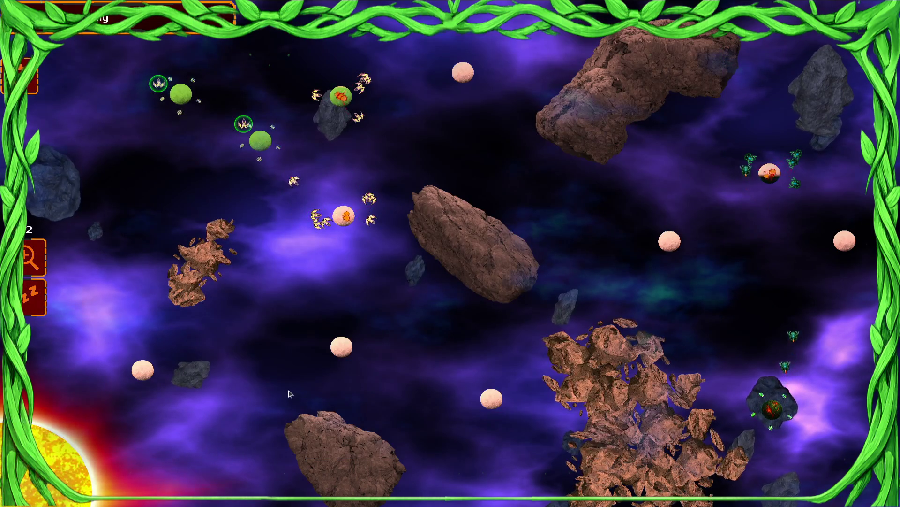
Step: Select ships around the green planets and dispatch them to attack, ending with all friendly ships selected
{"action": "mouse_move", "coordinate": [361, 101]}
{"action": "left_mouse_down"}
{"action": "mouse_move", "coordinate": [328, 141]}
{"action": "mouse_move", "coordinate": [323, 179]}
{"action": "left_mouse_up"}
{"action": "left_click_drag", "start_coordinate": [81, 64], "coordinate": [81, 64]}
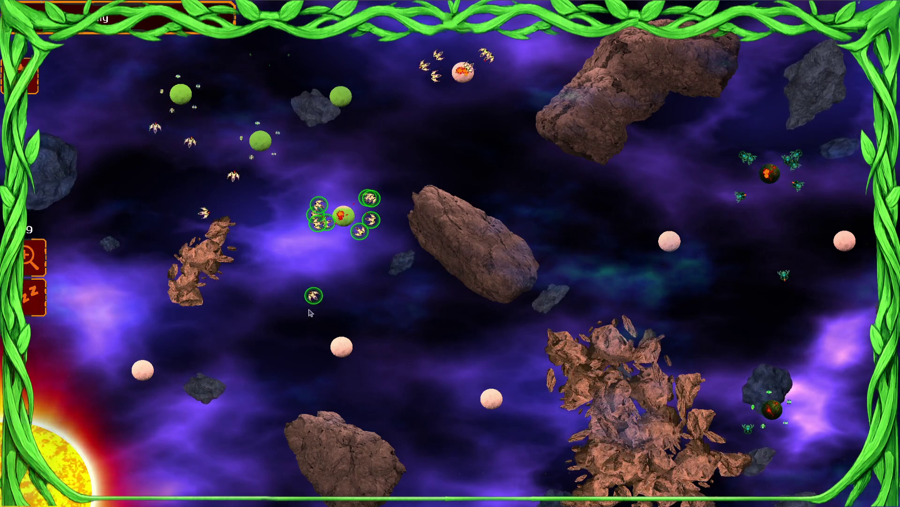
{"action": "mouse_move", "coordinate": [332, 191]}
{"action": "left_mouse_down"}
{"action": "mouse_move", "coordinate": [422, 191]}
{"action": "mouse_move", "coordinate": [412, 197]}
{"action": "left_mouse_up"}
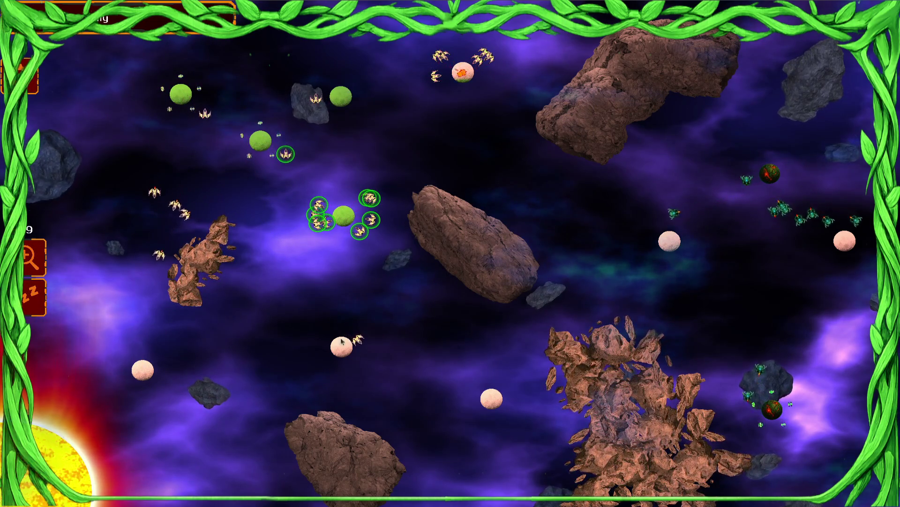
{"action": "left_click_drag", "start_coordinate": [379, 38], "coordinate": [158, 61]}
{"action": "mouse_move", "coordinate": [342, 71]}
{"action": "left_mouse_down"}
{"action": "mouse_move", "coordinate": [572, 73]}
{"action": "mouse_move", "coordinate": [511, 70]}
{"action": "left_mouse_up"}
{"action": "mouse_move", "coordinate": [370, 37]}
{"action": "left_mouse_down"}
{"action": "mouse_move", "coordinate": [207, 155]}
{"action": "mouse_move", "coordinate": [197, 183]}
{"action": "mouse_move", "coordinate": [217, 166]}
{"action": "left_mouse_up"}
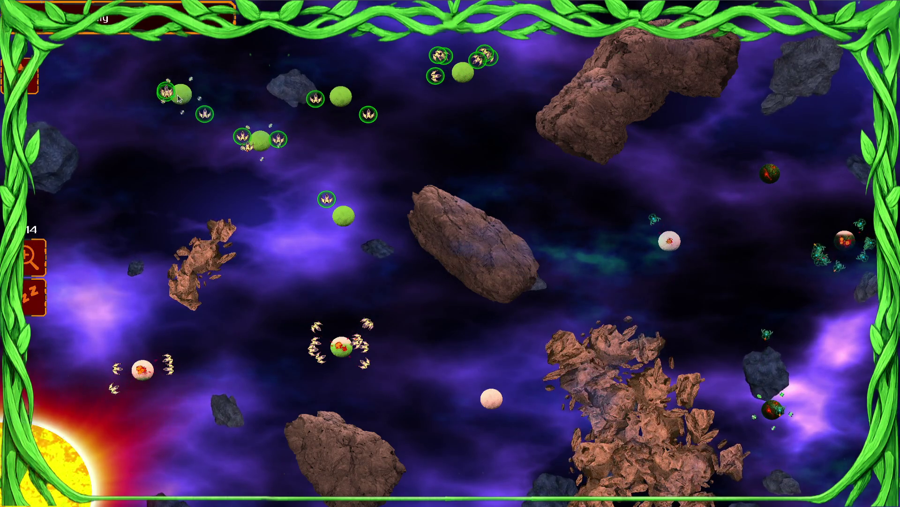
{"action": "mouse_move", "coordinate": [336, 158]}
{"action": "left_mouse_down"}
{"action": "mouse_move", "coordinate": [141, 113]}
{"action": "mouse_move", "coordinate": [172, 109]}
{"action": "left_mouse_up"}
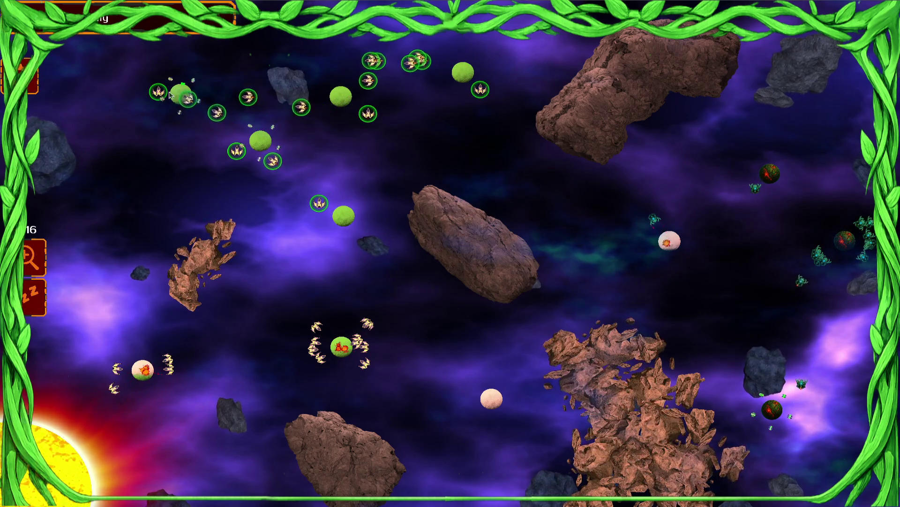
{"action": "double_click", "coordinate": [184, 90]}
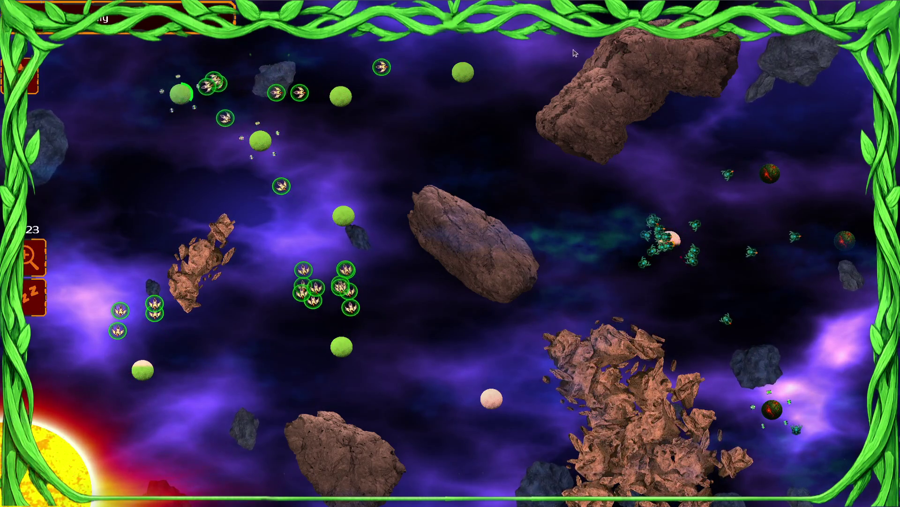
Step: Stream ships from the central, upper-middle and lower-left planets toward the top-left planet
{"action": "left_click_drag", "start_coordinate": [167, 216], "coordinate": [140, 372]}
{"action": "left_click_drag", "start_coordinate": [312, 232], "coordinate": [407, 231]}
{"action": "left_click", "coordinate": [197, 88]}
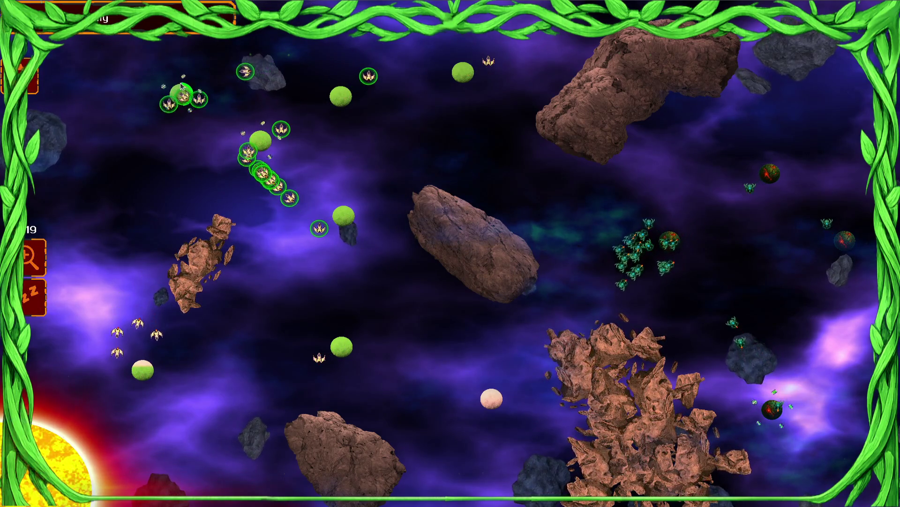
{"action": "left_click_drag", "start_coordinate": [463, 72], "coordinate": [168, 90]}
{"action": "left_click_drag", "start_coordinate": [344, 215], "coordinate": [192, 95]}
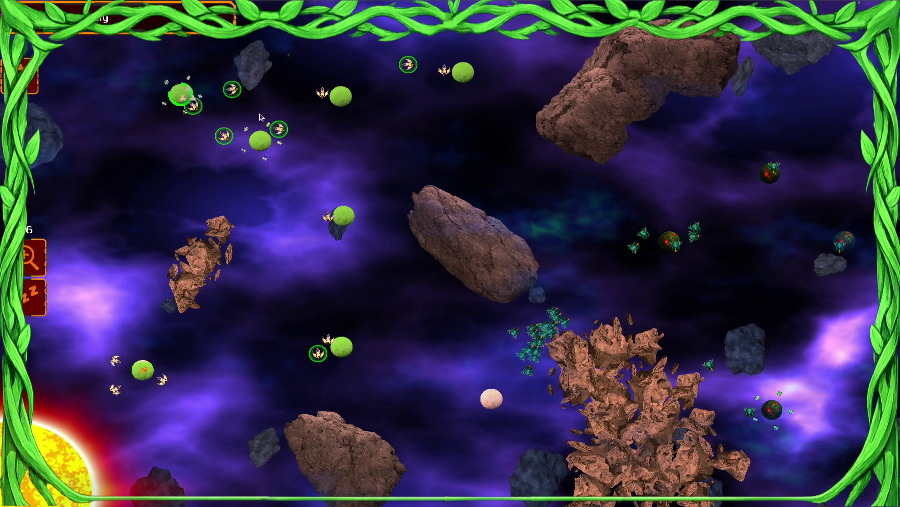
{"action": "left_click_drag", "start_coordinate": [344, 215], "coordinate": [181, 95]}
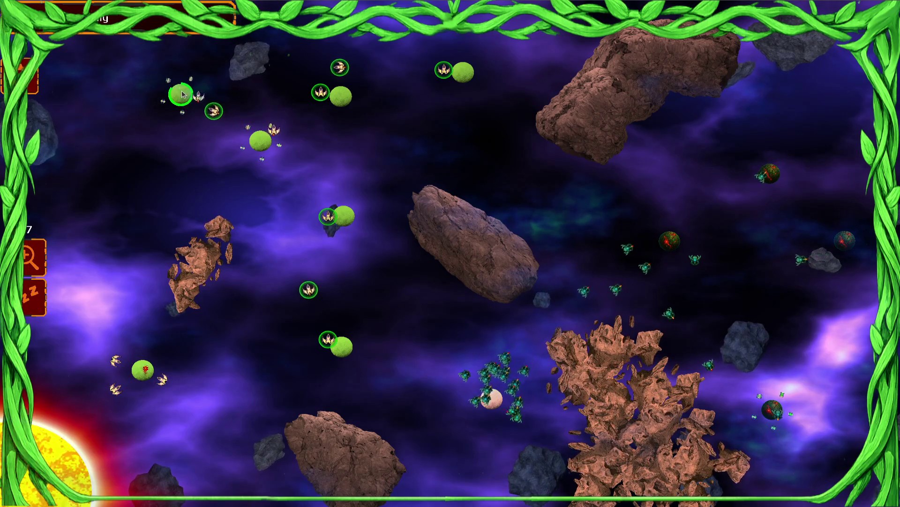
{"action": "left_click_drag", "start_coordinate": [142, 369], "coordinate": [180, 92]}
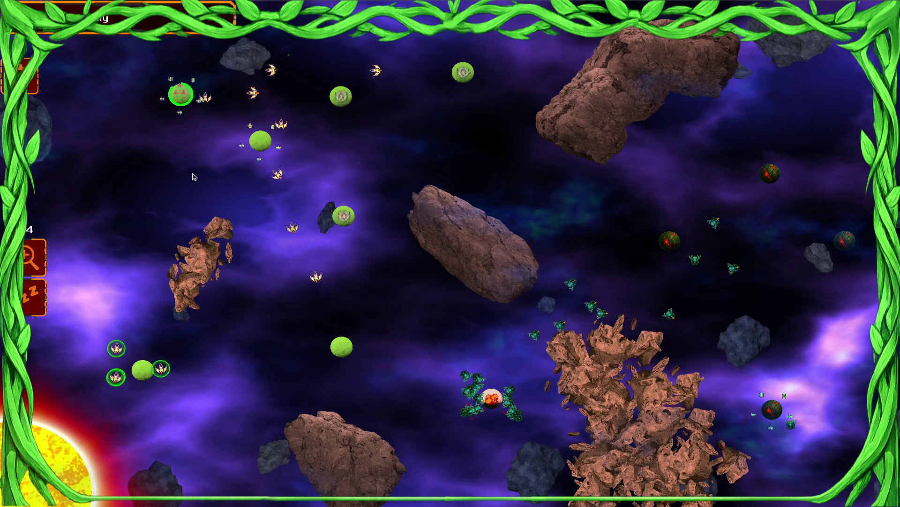
{"action": "left_click_drag", "start_coordinate": [344, 215], "coordinate": [183, 95]}
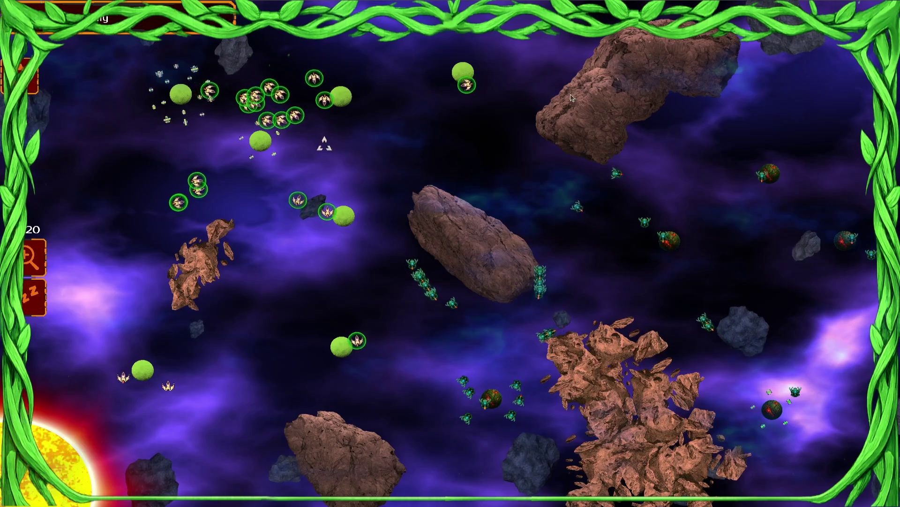
Step: Send further ship groups into the fight on the right, then bring up the pause menu
{"action": "mouse_move", "coordinate": [315, 124]}
{"action": "left_mouse_down"}
{"action": "mouse_move", "coordinate": [95, 173]}
{"action": "mouse_move", "coordinate": [463, 72]}
{"action": "left_mouse_up"}
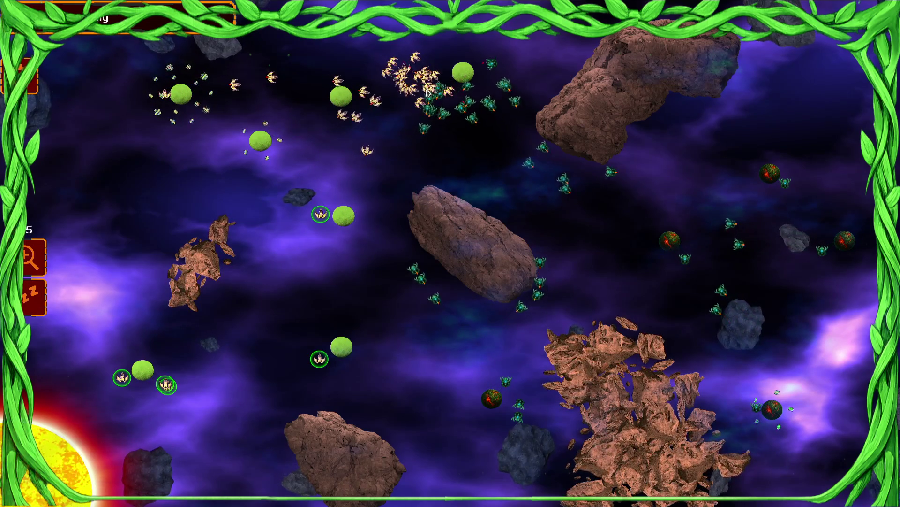
{"action": "left_click_drag", "start_coordinate": [351, 198], "coordinate": [412, 100]}
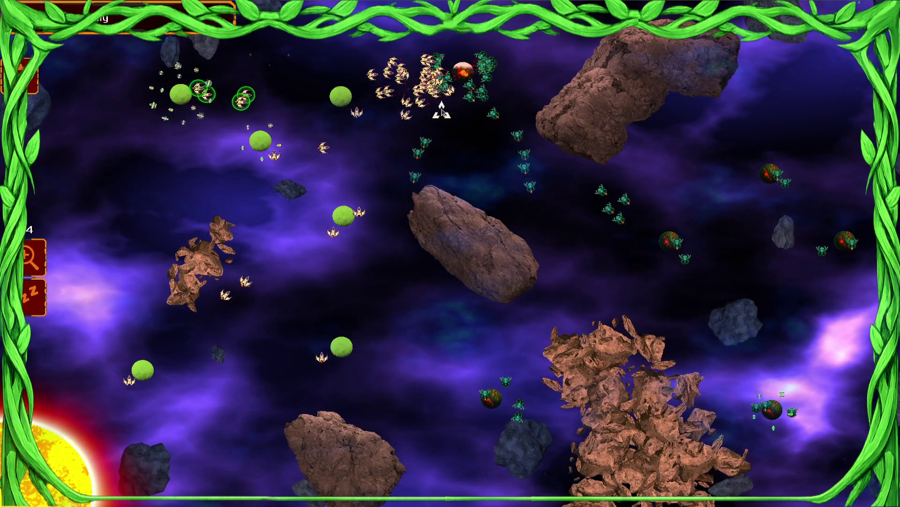
{"action": "left_click_drag", "start_coordinate": [224, 342], "coordinate": [358, 342]}
{"action": "left_click_drag", "start_coordinate": [427, 135], "coordinate": [385, 94]}
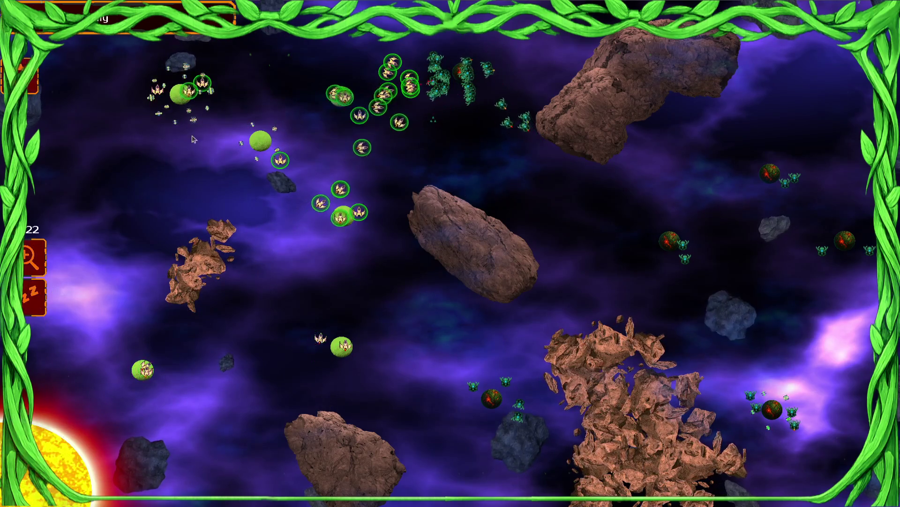
{"action": "left_click_drag", "start_coordinate": [214, 346], "coordinate": [324, 346]}
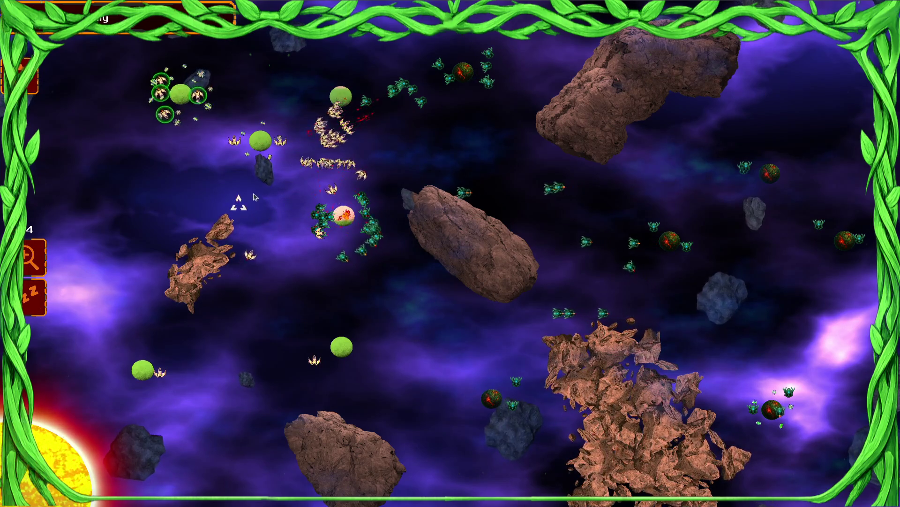
{"action": "left_click_drag", "start_coordinate": [331, 141], "coordinate": [348, 181]}
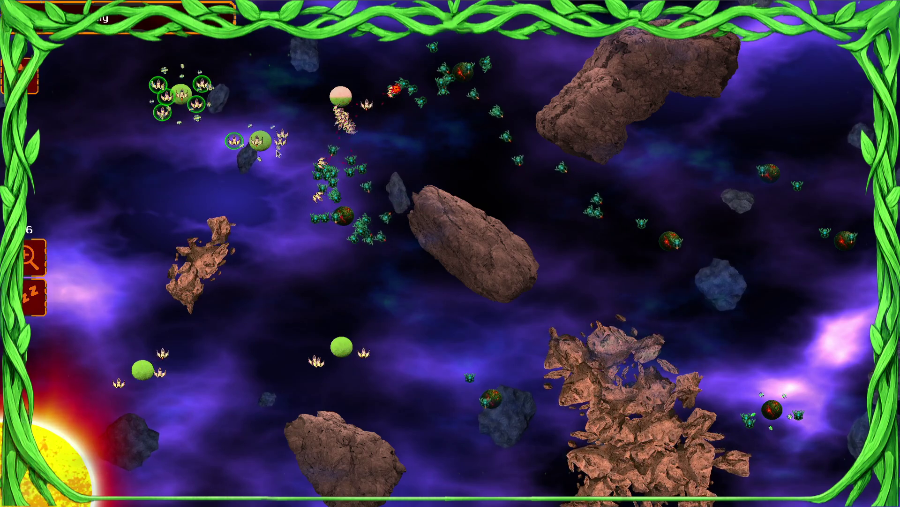
{"action": "left_click", "coordinate": [260, 141]}
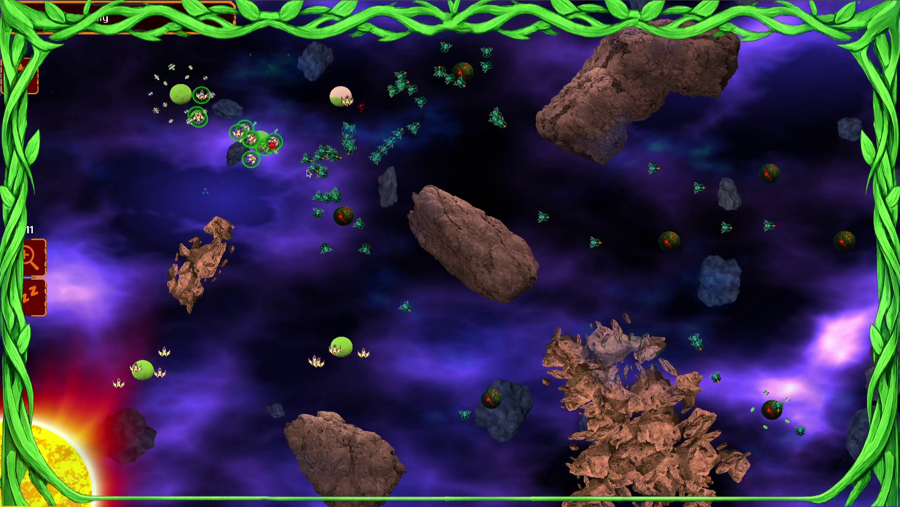
{"action": "key", "text": "Escape"}
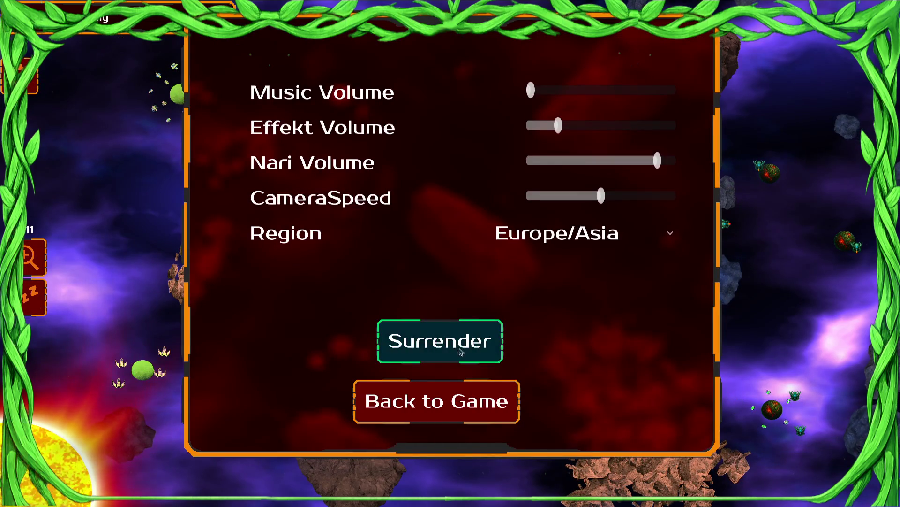
Step: Surrender the battle, wait through the loss screens, and confirm the commander at Create Campaign Commander
{"action": "left_click", "coordinate": [460, 351]}
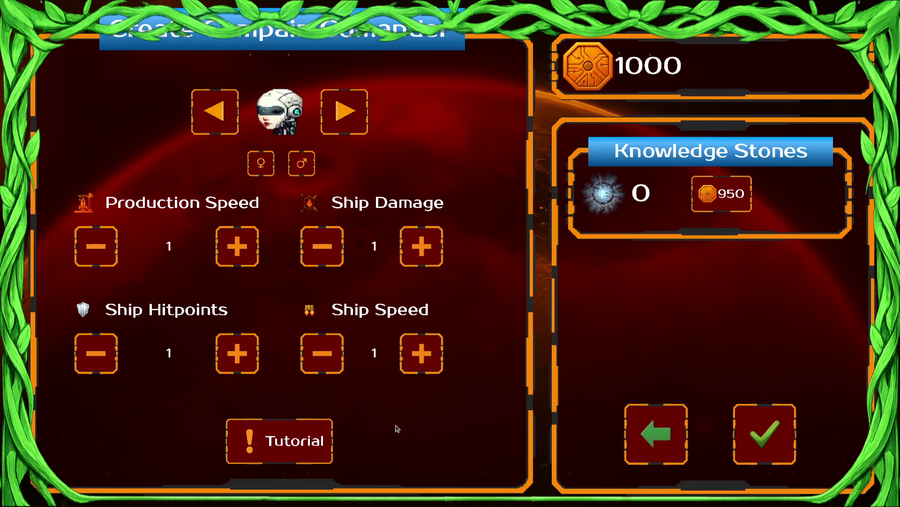
{"action": "key", "text": "super"}
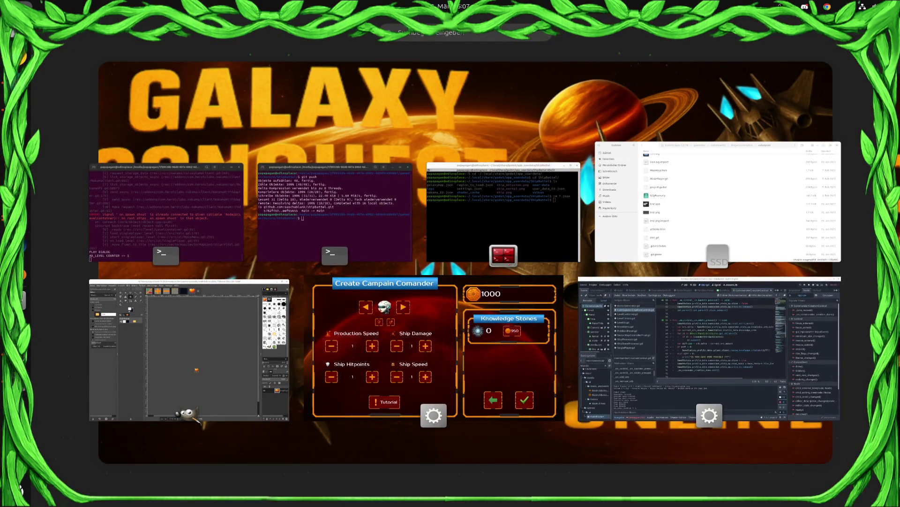
{"action": "key", "text": "super"}
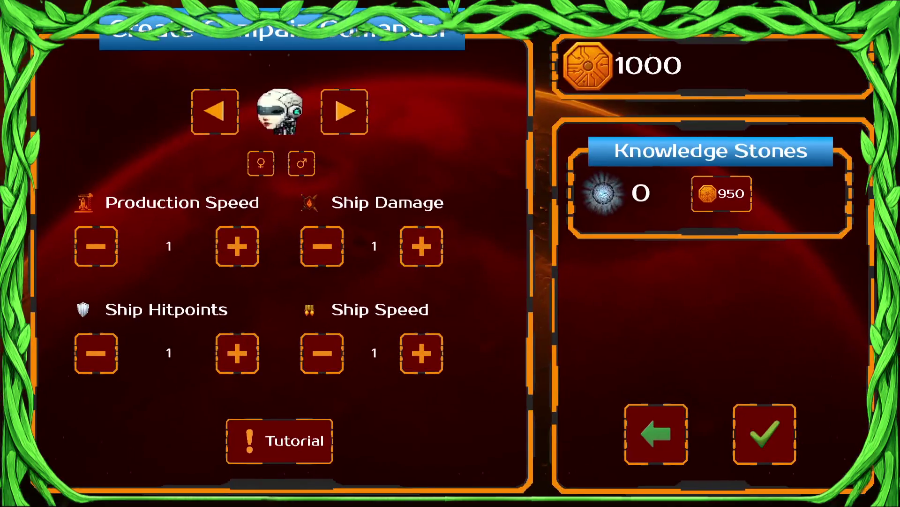
{"action": "key", "text": "super"}
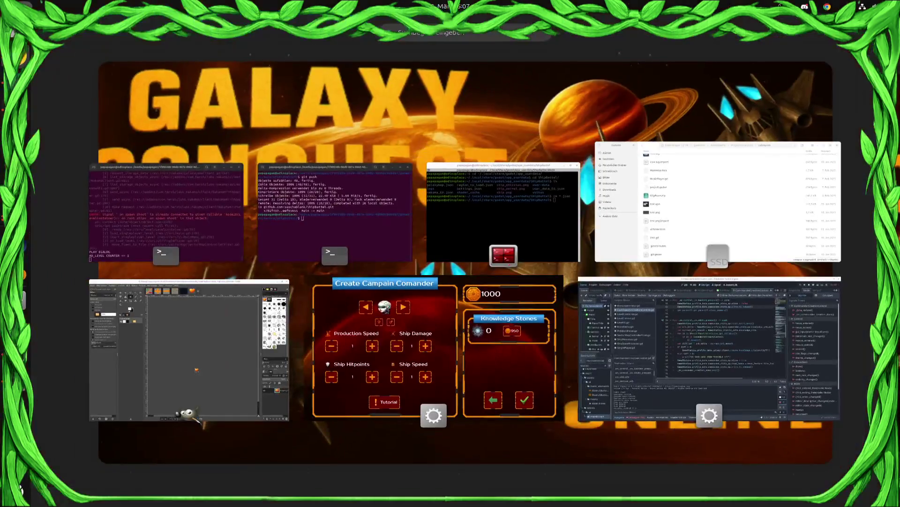
{"action": "key", "text": "super"}
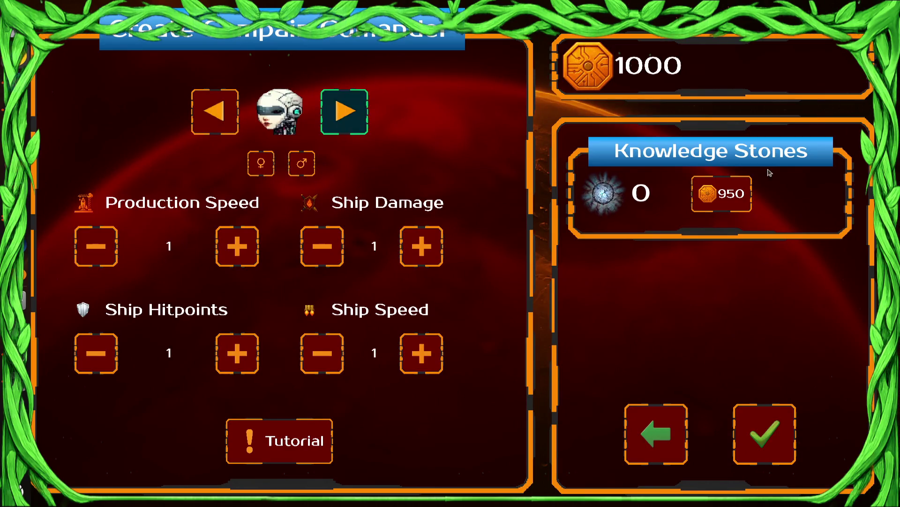
{"action": "key", "text": "super"}
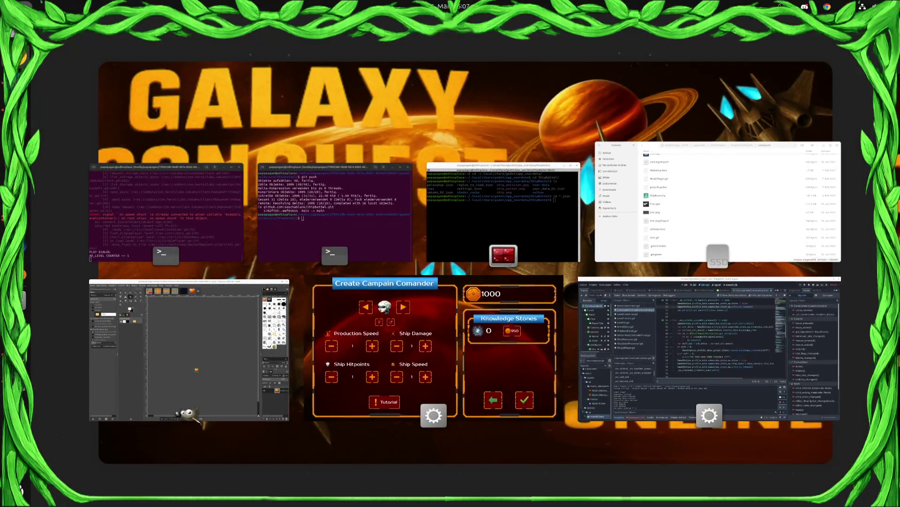
{"action": "key", "text": "super"}
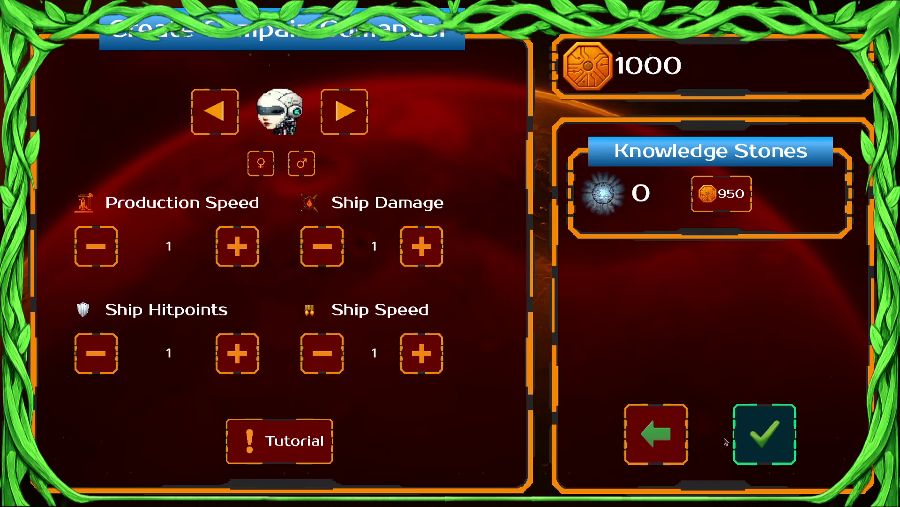
{"action": "left_click", "coordinate": [685, 449]}
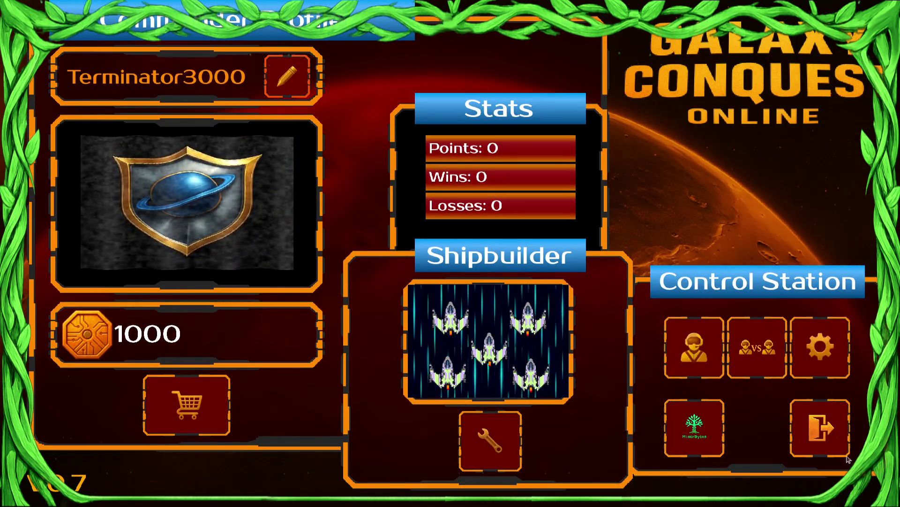
Step: Quit the game and jump to the reset_extra_boni definition in ComanderStats.gd to review it
{"action": "left_click", "coordinate": [833, 451]}
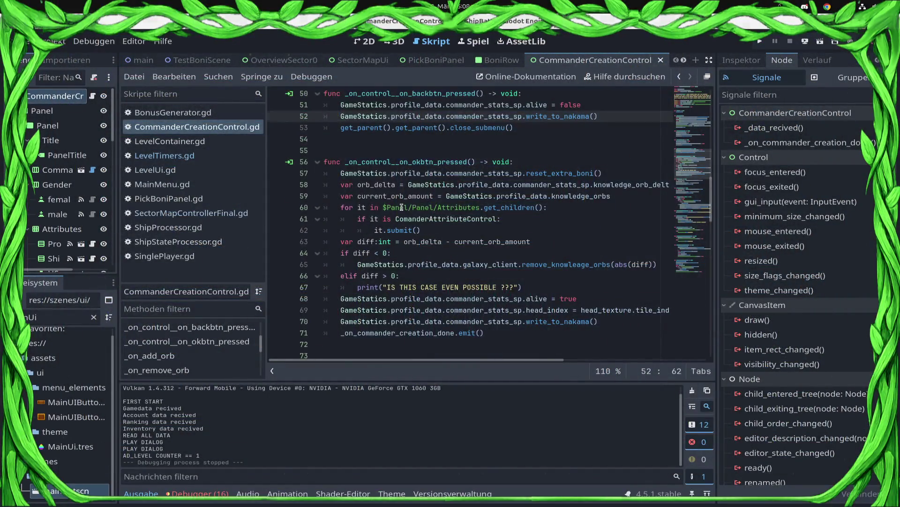
{"action": "scroll", "coordinate": [498, 250], "scroll_direction": "up", "scroll_amount": 1}
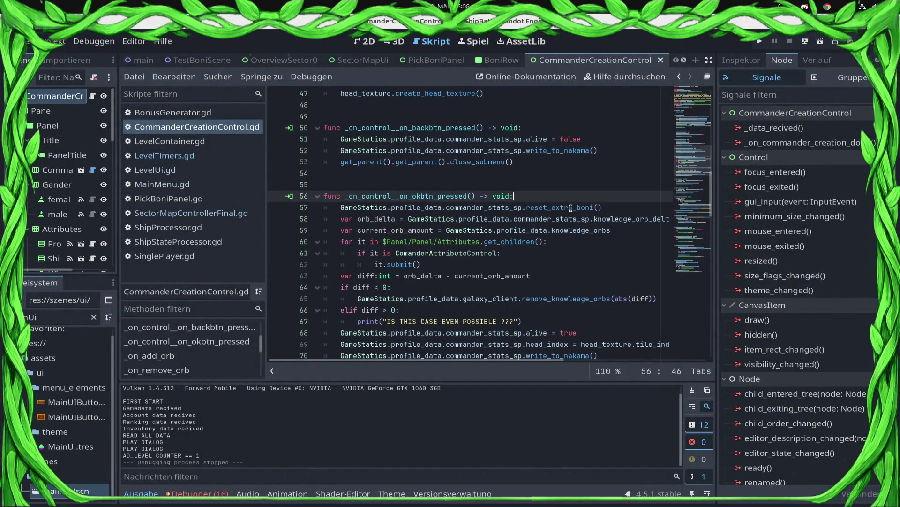
{"action": "left_click", "coordinate": [569, 209], "text": "ctrl"}
{"action": "left_click", "coordinate": [479, 200]}
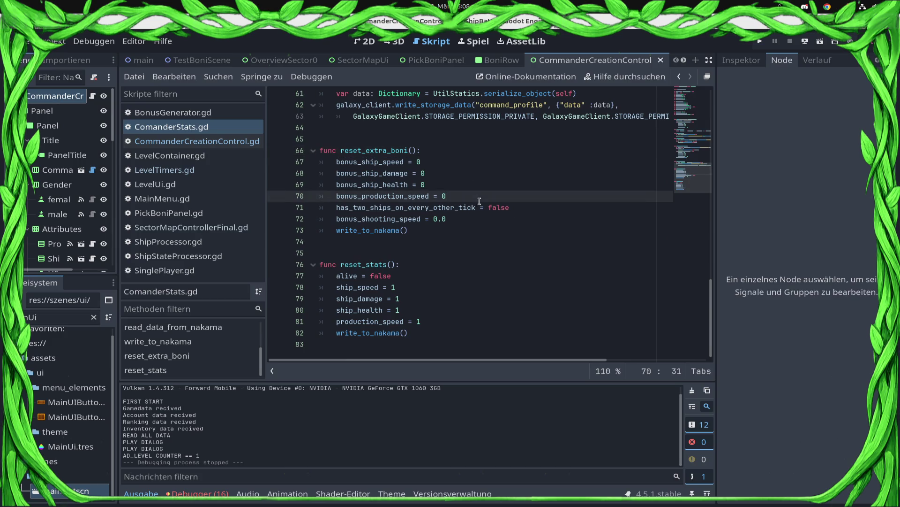
{"action": "left_click", "coordinate": [546, 233]}
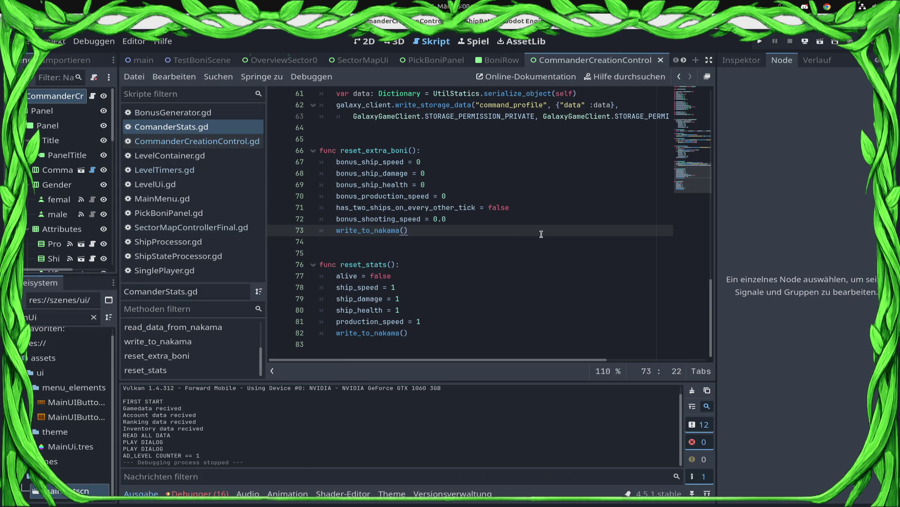
Step: Select the name reset_extra_boni and start a Find in Files search for it
{"action": "double_click", "coordinate": [402, 162]}
{"action": "double_click", "coordinate": [378, 150]}
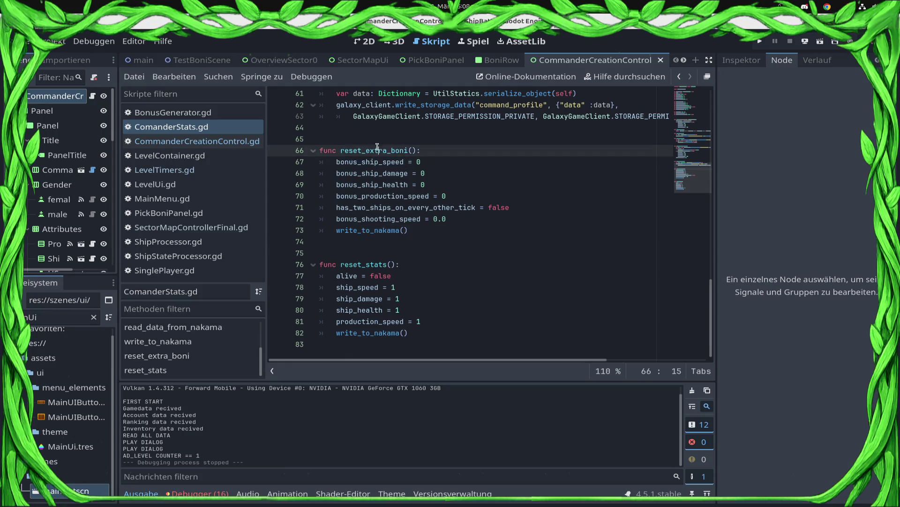
{"action": "left_click", "coordinate": [226, 79]}
{"action": "left_click", "coordinate": [240, 169]}
{"action": "key", "text": "Escape"}
{"action": "left_click", "coordinate": [213, 81]}
{"action": "left_click", "coordinate": [237, 155]}
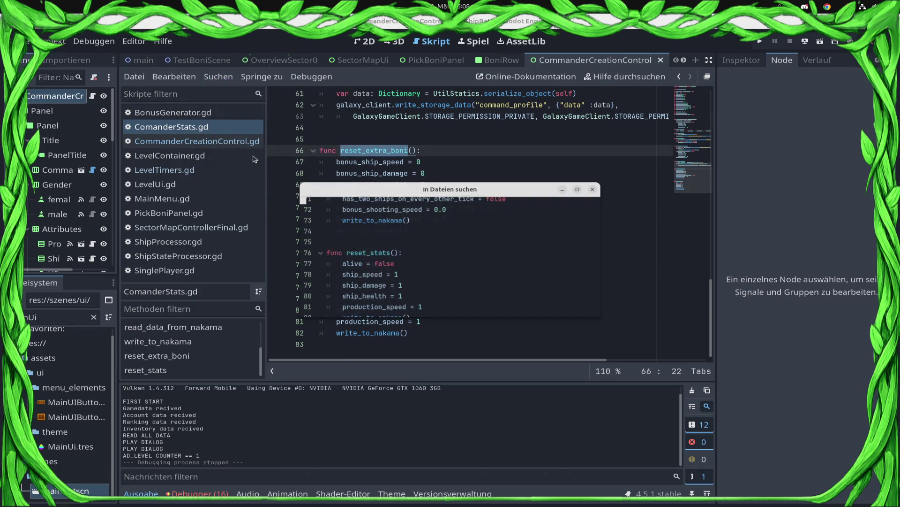
Step: Search for reset_extra_boni, delete its write_to_nakama() call, and save the script
{"action": "key", "text": "Return"}
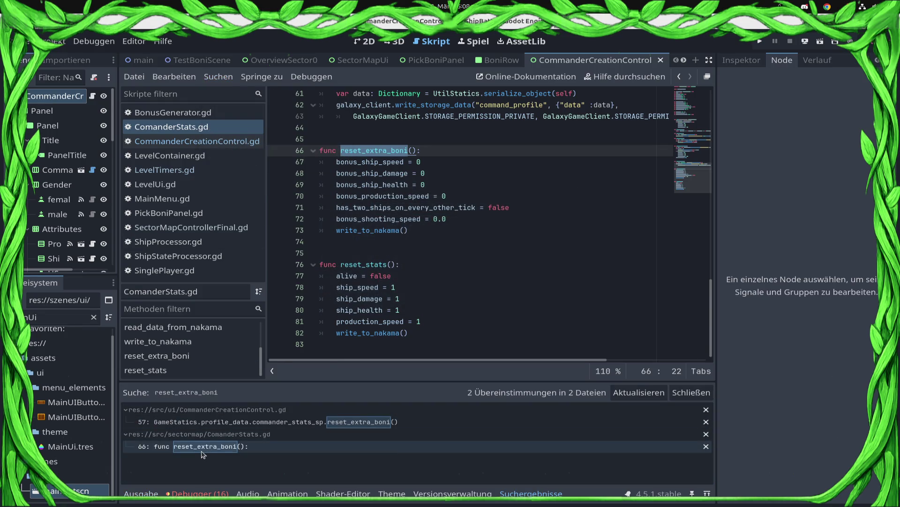
{"action": "left_click", "coordinate": [413, 230]}
{"action": "key", "text": "shift+Home"}
{"action": "key", "text": "BackSpace"}
{"action": "key", "text": "BackSpace"}
{"action": "key", "text": "BackSpace"}
{"action": "key", "text": "ctrl+s"}
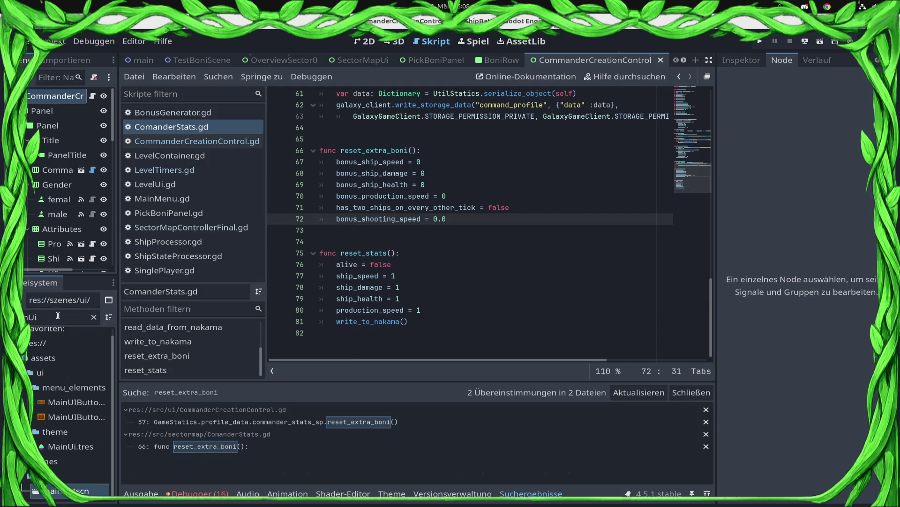
Step: In CommanderCreationControl.gd, inspect the attribute submit loop and open submit() in CommanderAttributeControl.gd
{"action": "left_click", "coordinate": [229, 144]}
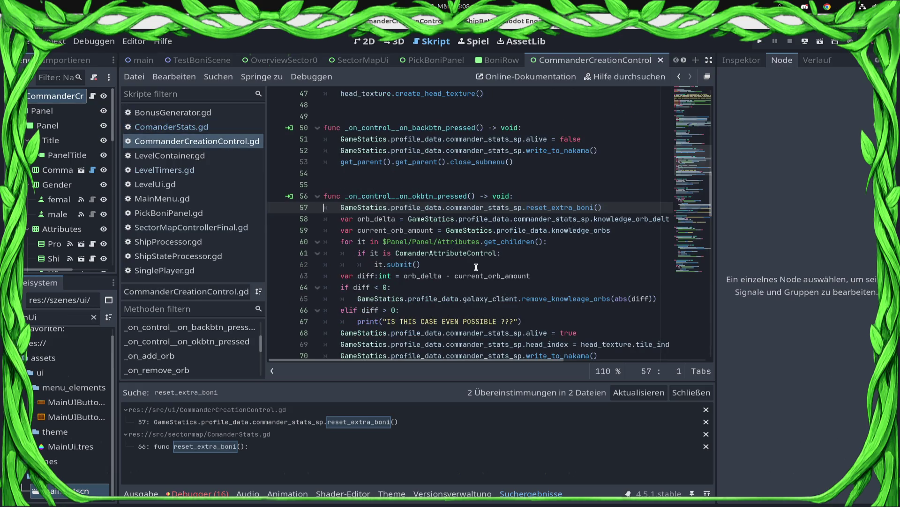
{"action": "scroll", "coordinate": [476, 267], "scroll_direction": "down", "scroll_amount": 3}
{"action": "scroll", "coordinate": [476, 267], "scroll_direction": "up", "scroll_amount": 3}
{"action": "scroll", "coordinate": [478, 264], "scroll_direction": "down", "scroll_amount": 1}
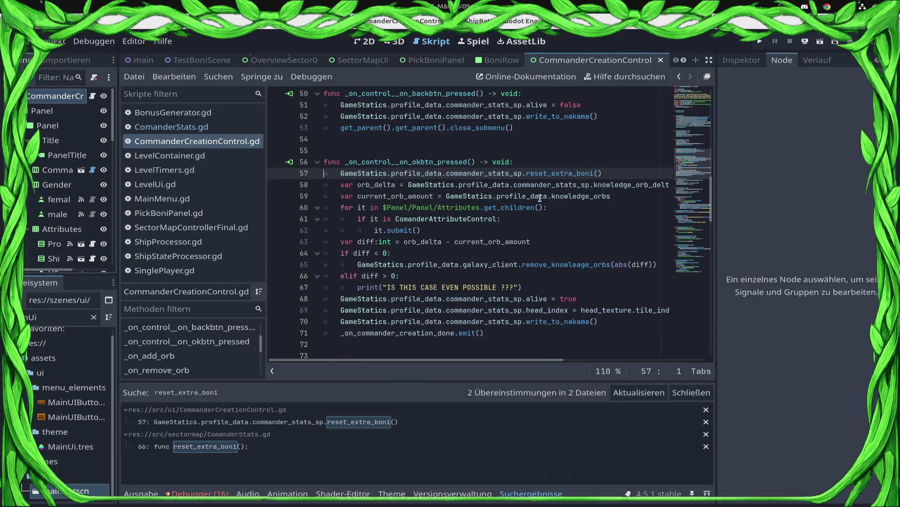
{"action": "left_click_drag", "start_coordinate": [422, 230], "coordinate": [323, 207]}
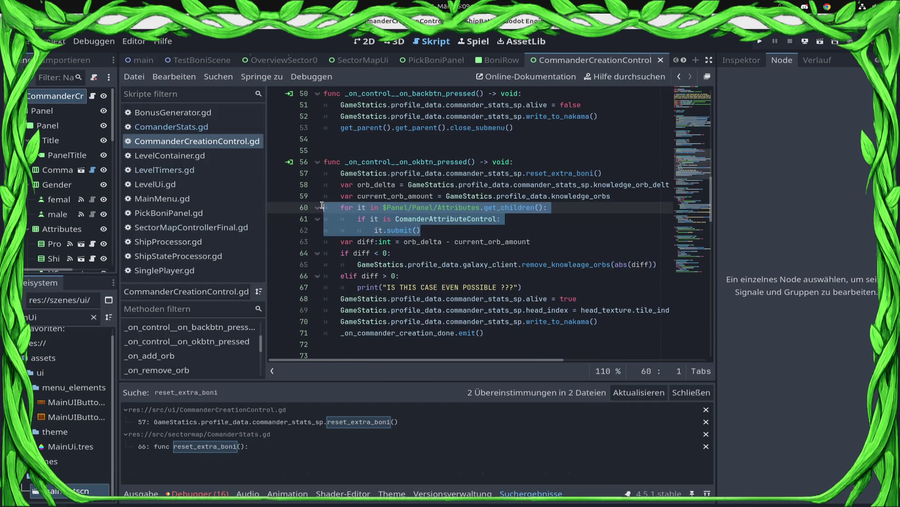
{"action": "left_click", "coordinate": [428, 230]}
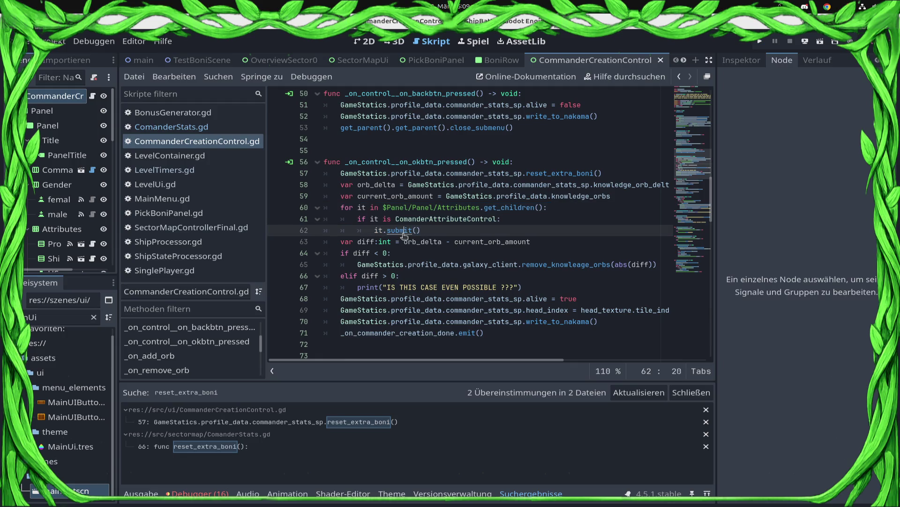
{"action": "left_click", "coordinate": [403, 233], "text": "ctrl"}
Step: Return to CommanderCreationControl.gd's OK handler, with the caret after the write_to_nakama call
{"action": "left_click", "coordinate": [679, 77]}
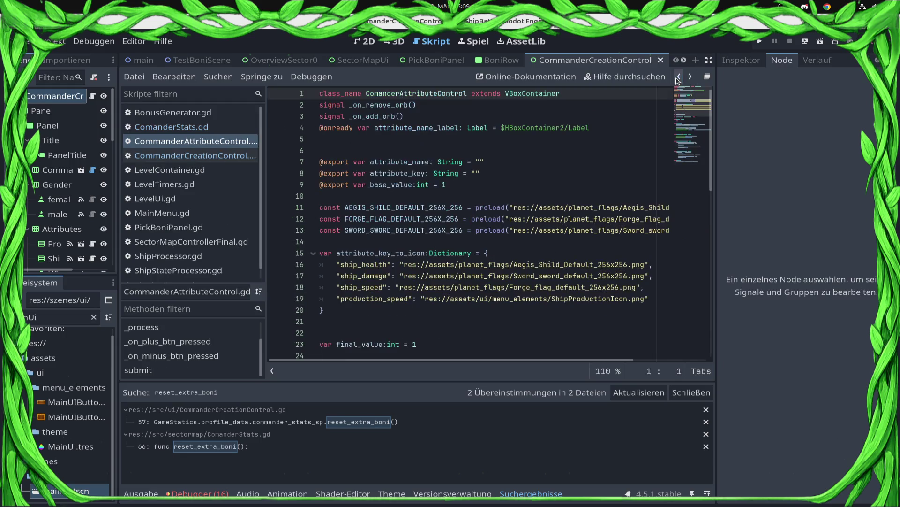
{"action": "scroll", "coordinate": [548, 134], "scroll_direction": "down", "scroll_amount": 4}
{"action": "left_click", "coordinate": [225, 155]}
{"action": "left_click", "coordinate": [227, 145]}
{"action": "left_click", "coordinate": [225, 155]}
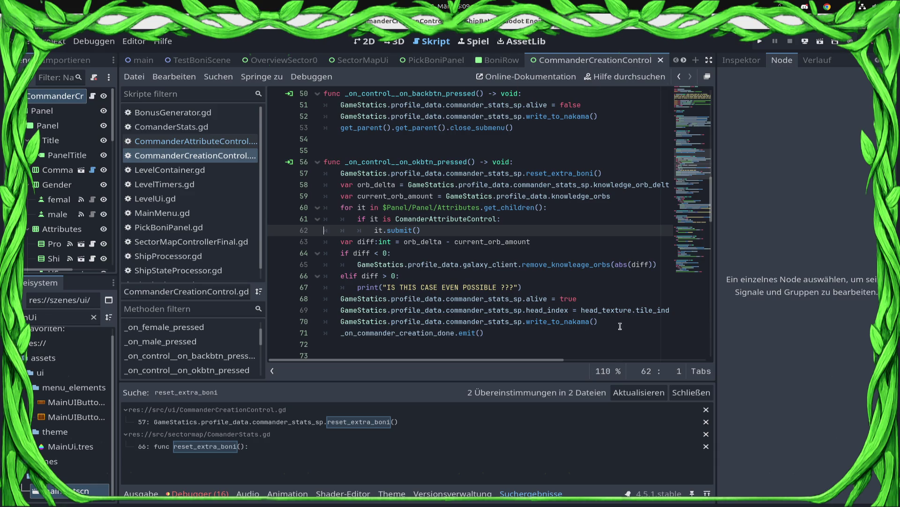
{"action": "left_click", "coordinate": [603, 323]}
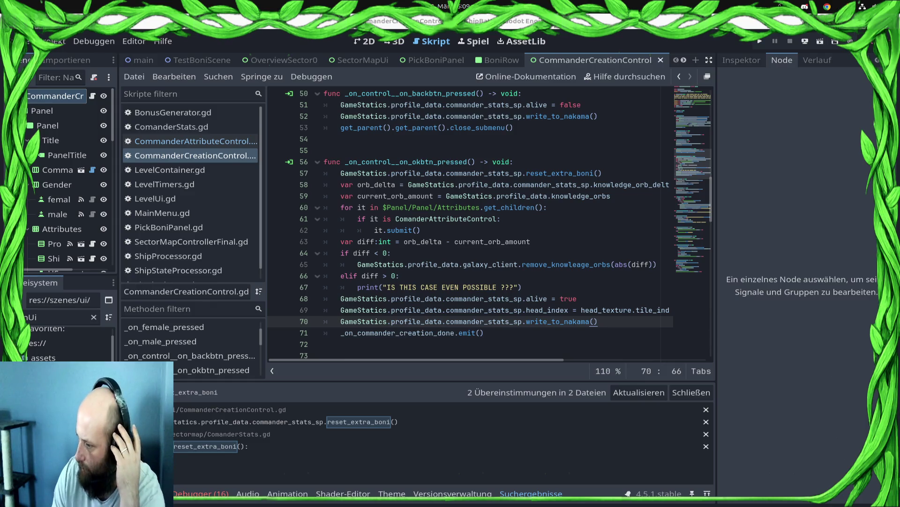
{"action": "key", "text": "XF86AudioLowerVolume"}
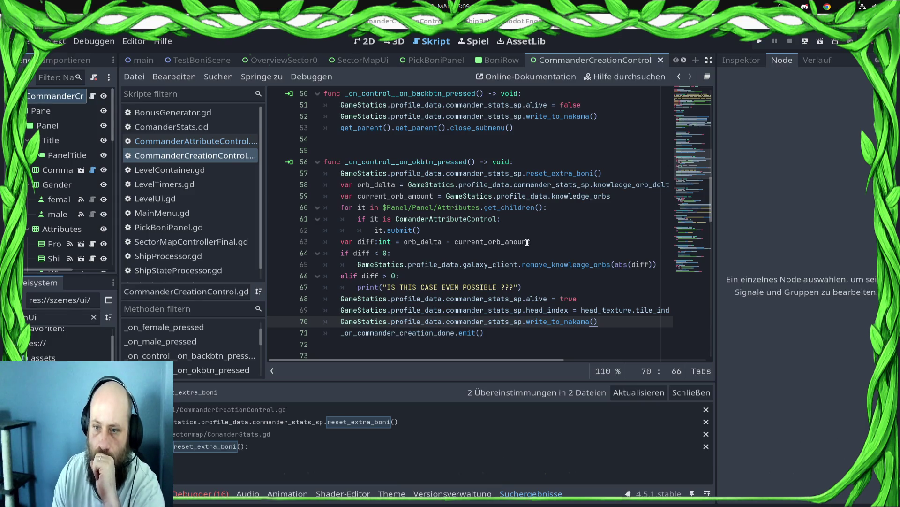
{"action": "left_click", "coordinate": [545, 234]}
{"action": "left_click", "coordinate": [545, 212]}
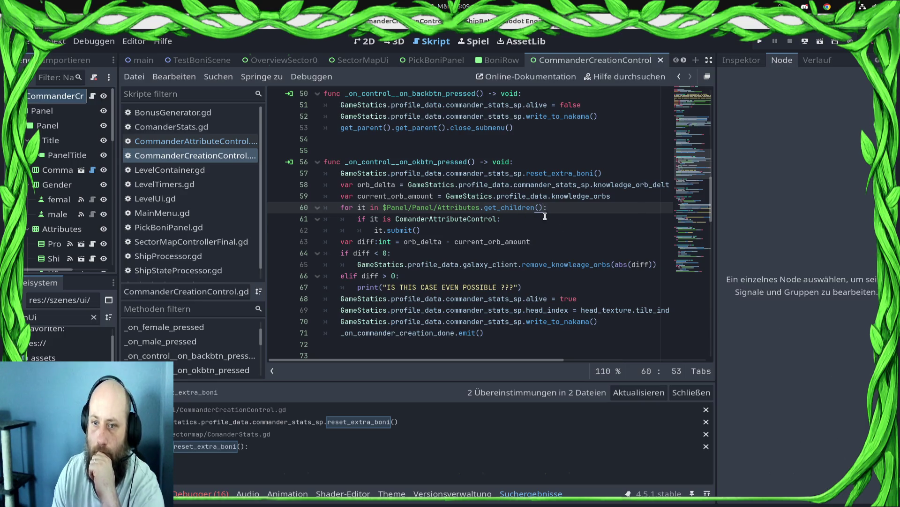
{"action": "left_click", "coordinate": [543, 232]}
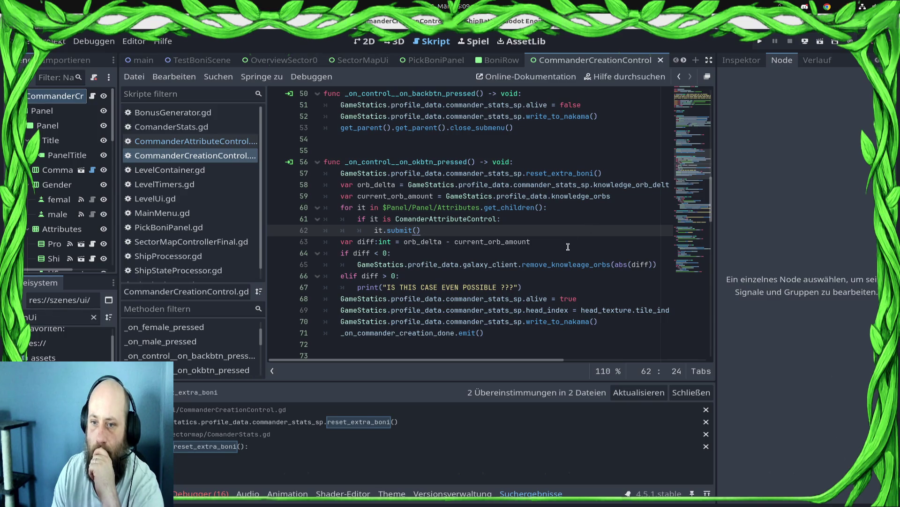
{"action": "left_click", "coordinate": [611, 175]}
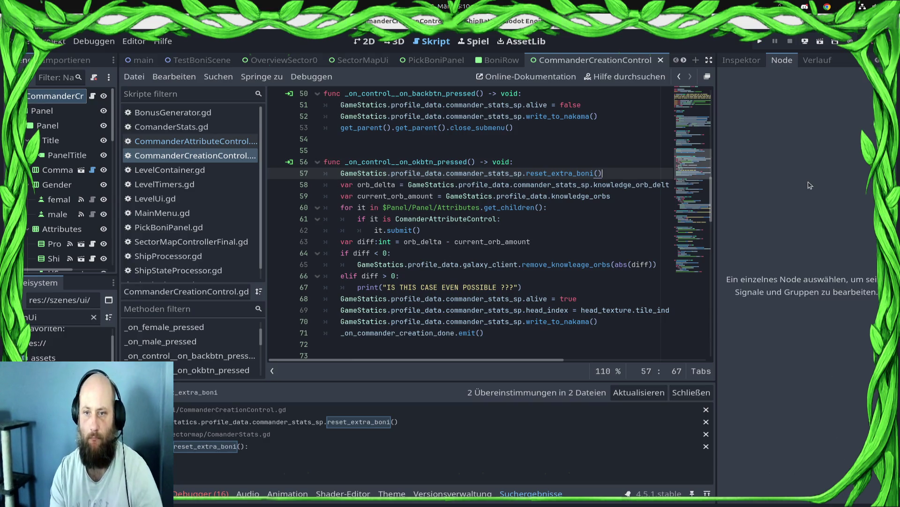
Step: Move reset_extra_boni() above write_to_nakama(), save, and breakpoint the write_to_nakama line
{"action": "key", "text": "shift+Home"}
{"action": "key", "text": "ctrl+c"}
{"action": "key", "text": "BackSpace"}
{"action": "key", "text": "Down"}
{"action": "key", "text": "Down"}
{"action": "key", "text": "Down"}
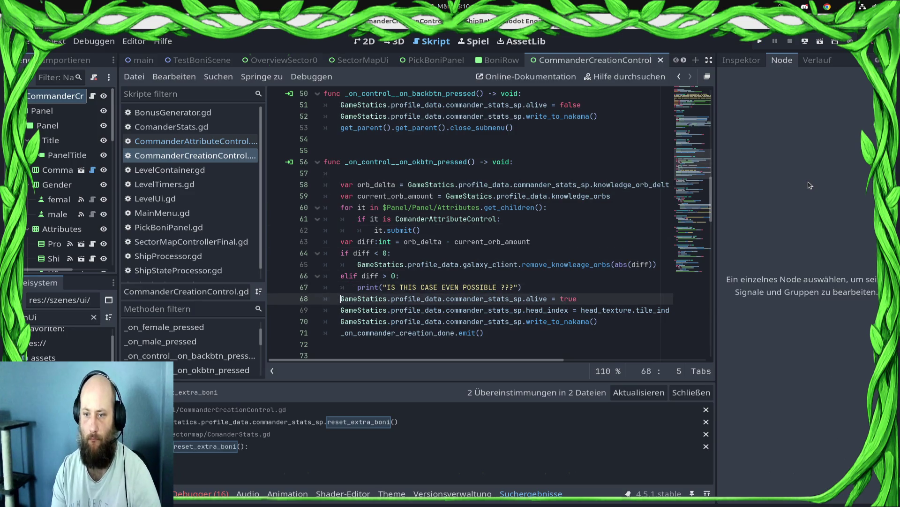
{"action": "key", "text": "Return"}
{"action": "key", "text": "ctrl+v"}
{"action": "key", "text": "ctrl+s"}
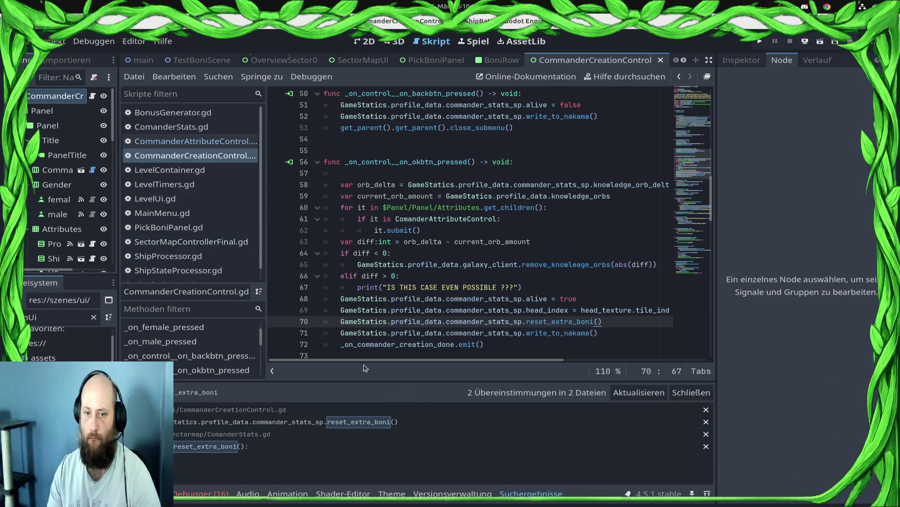
{"action": "left_click", "coordinate": [276, 345]}
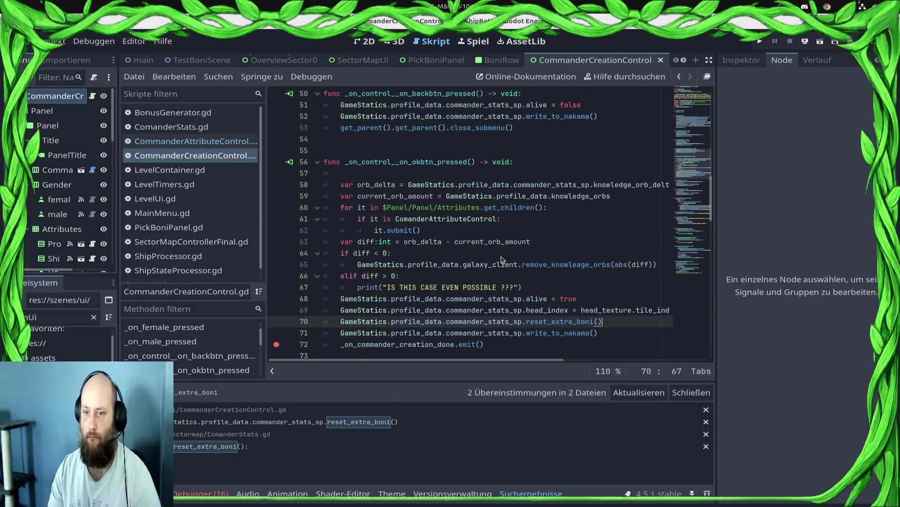
{"action": "left_click", "coordinate": [277, 333]}
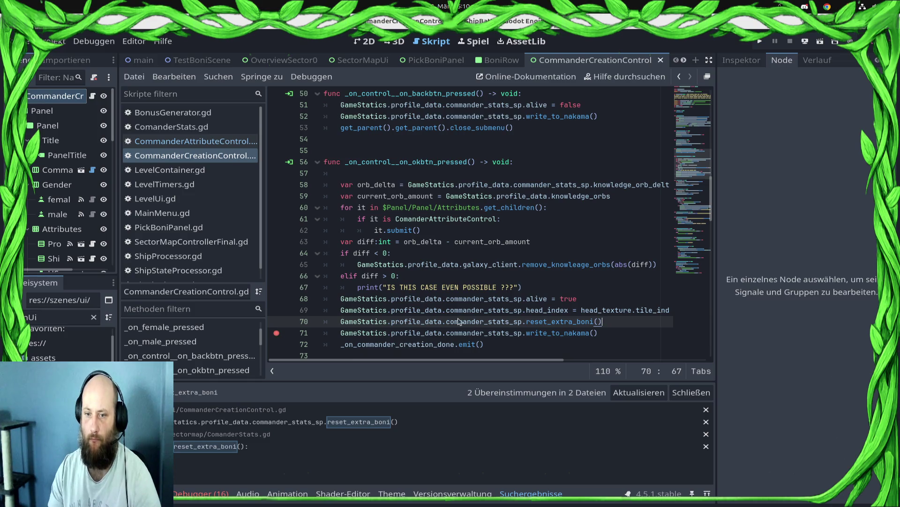
Step: Review write_to_nakama in ComanderStats.gd, discarding a half-typed signal line
{"action": "left_click", "coordinate": [559, 334], "text": "ctrl"}
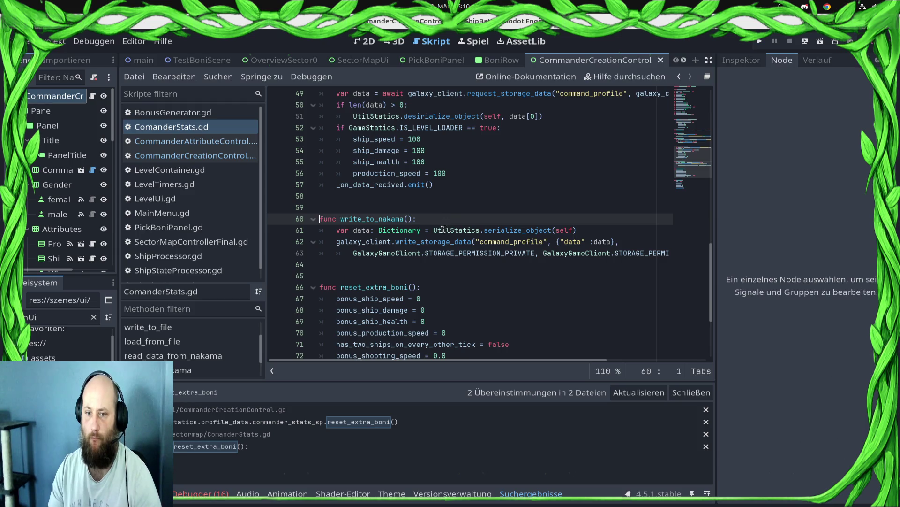
{"action": "mouse_move", "coordinate": [442, 235]}
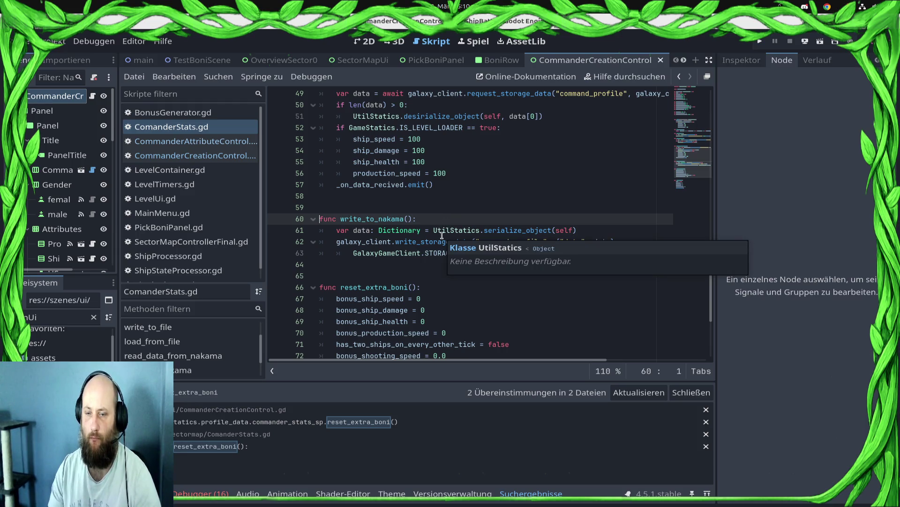
{"action": "scroll", "coordinate": [436, 233], "scroll_direction": "up", "scroll_amount": 15}
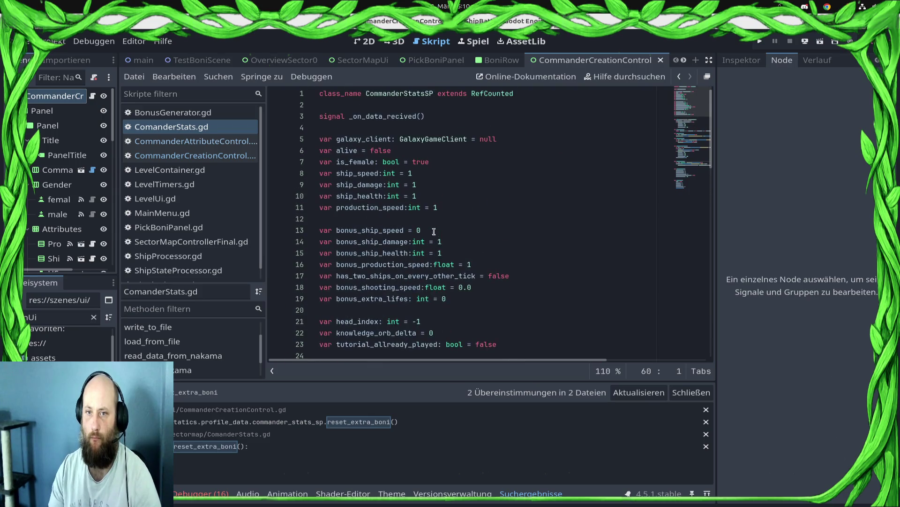
{"action": "left_click", "coordinate": [456, 116]}
{"action": "key", "text": "Return"}
{"action": "type", "text": "signal"}
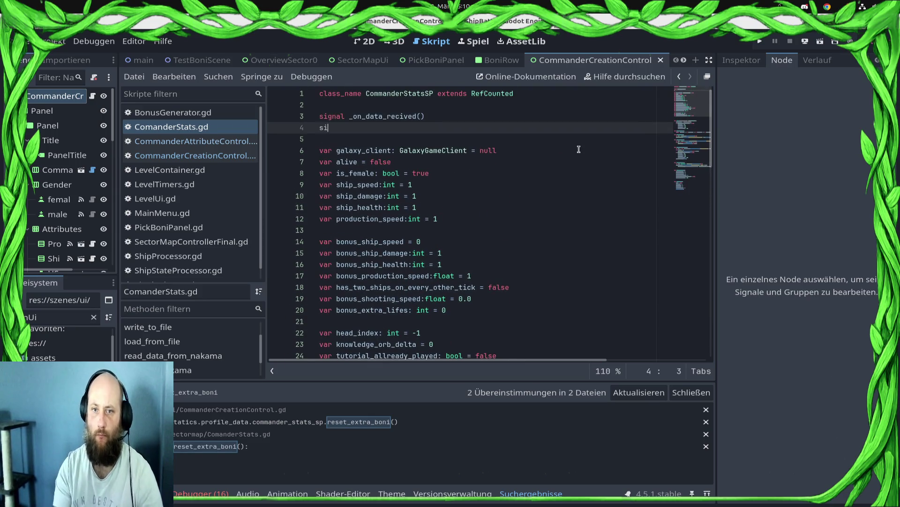
{"action": "key", "text": "BackSpace"}
{"action": "key", "text": "BackSpace"}
{"action": "key", "text": "BackSpace"}
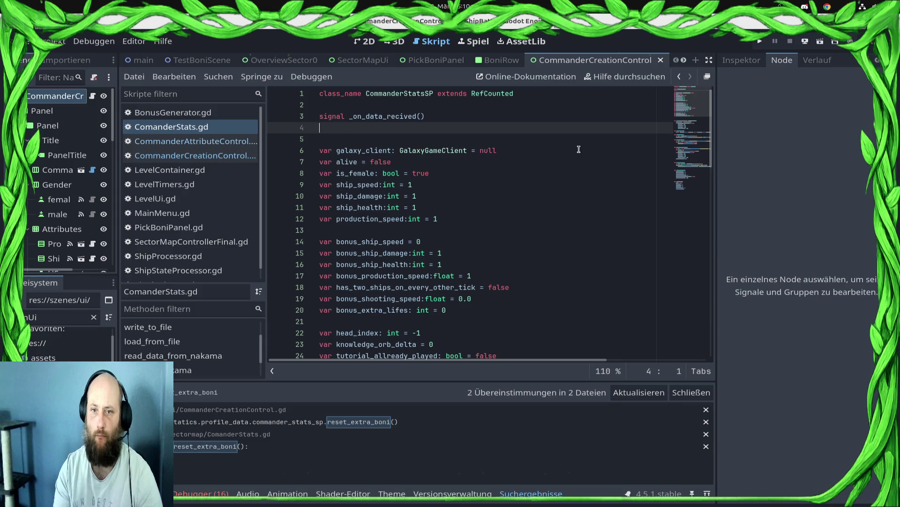
{"action": "scroll", "coordinate": [509, 256], "scroll_direction": "down", "scroll_amount": 6}
{"action": "scroll", "coordinate": [509, 255], "scroll_direction": "down", "scroll_amount": 5}
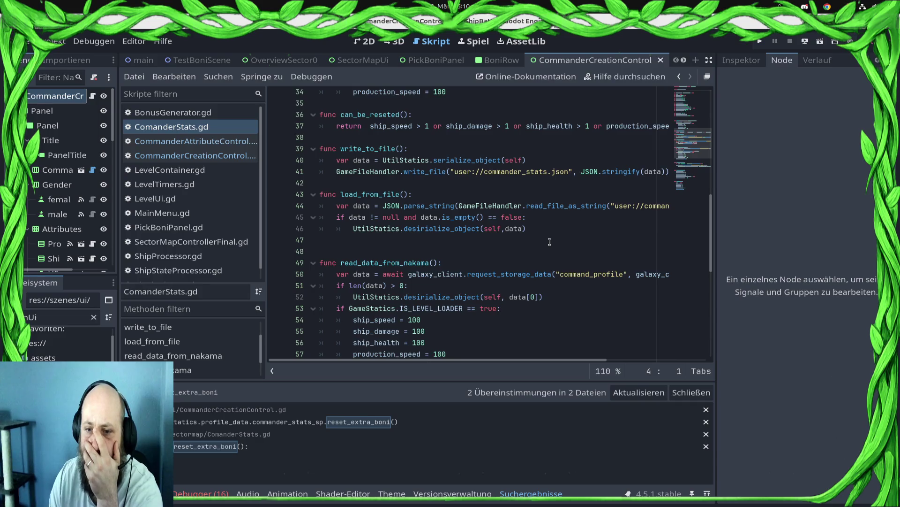
{"action": "scroll", "coordinate": [550, 242], "scroll_direction": "up", "scroll_amount": 2}
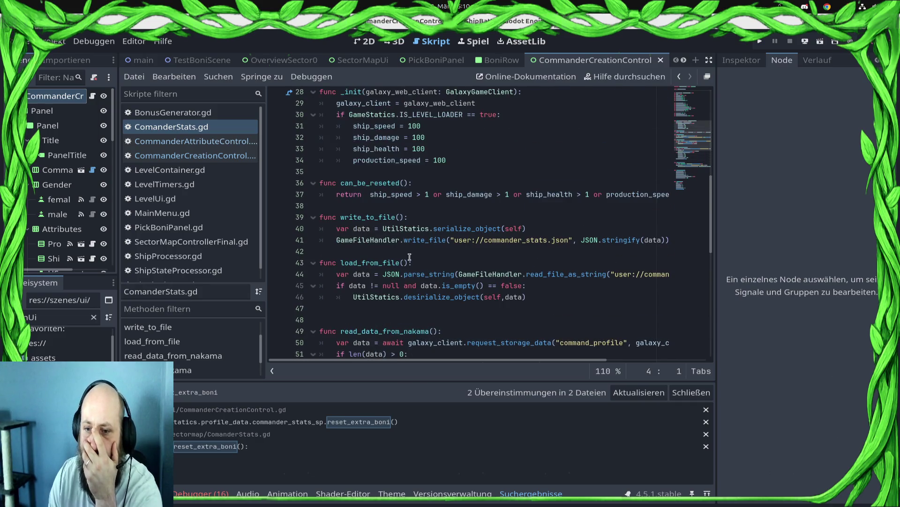
{"action": "scroll", "coordinate": [430, 240], "scroll_direction": "down", "scroll_amount": 2}
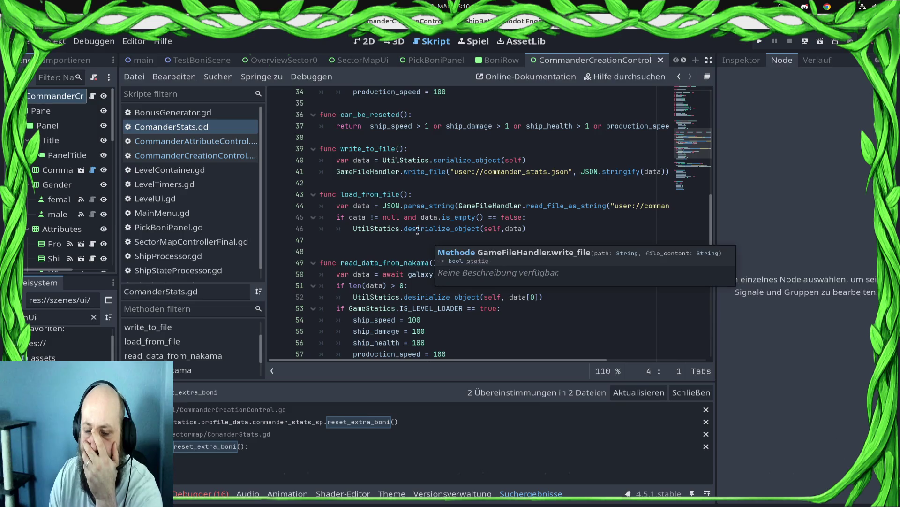
{"action": "scroll", "coordinate": [454, 291], "scroll_direction": "down", "scroll_amount": 5}
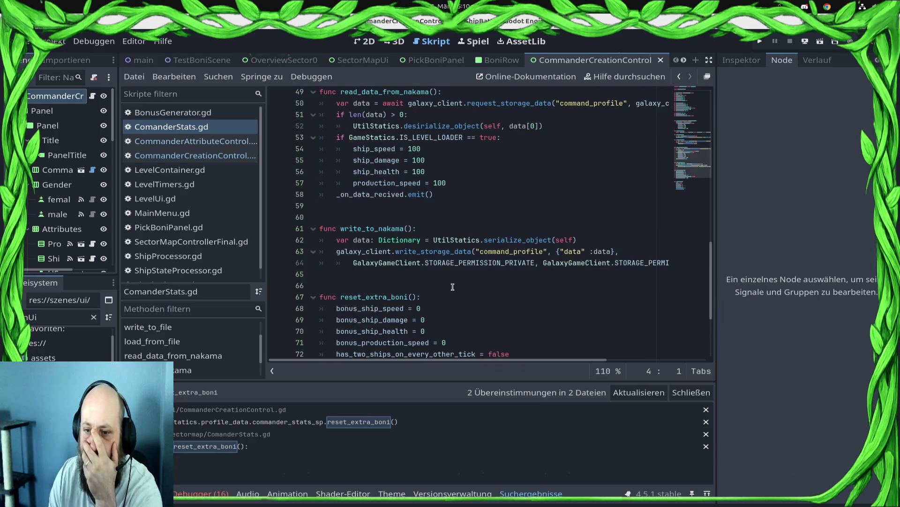
Step: Check write_storage_data in GalaxyGameClient.gd, then return to CommanderCreationControl.gd
{"action": "left_click", "coordinate": [424, 249], "text": "ctrl"}
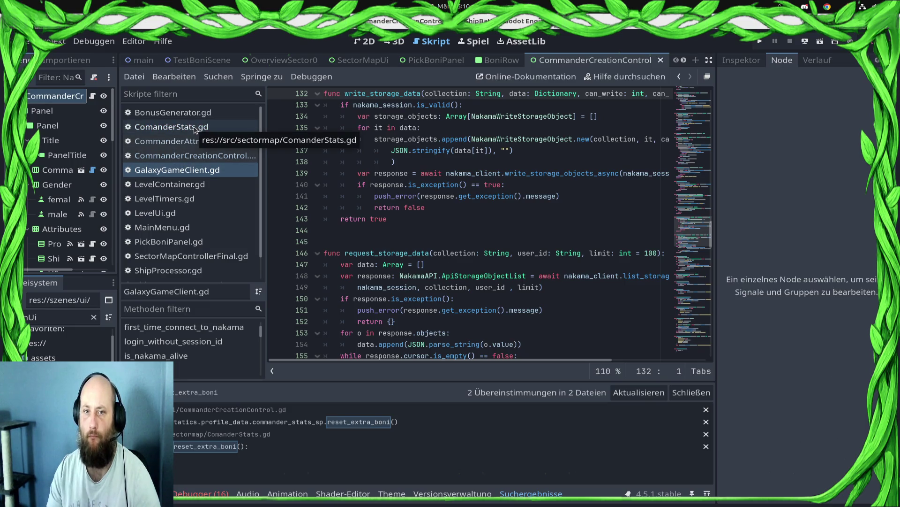
{"action": "left_click", "coordinate": [194, 130]}
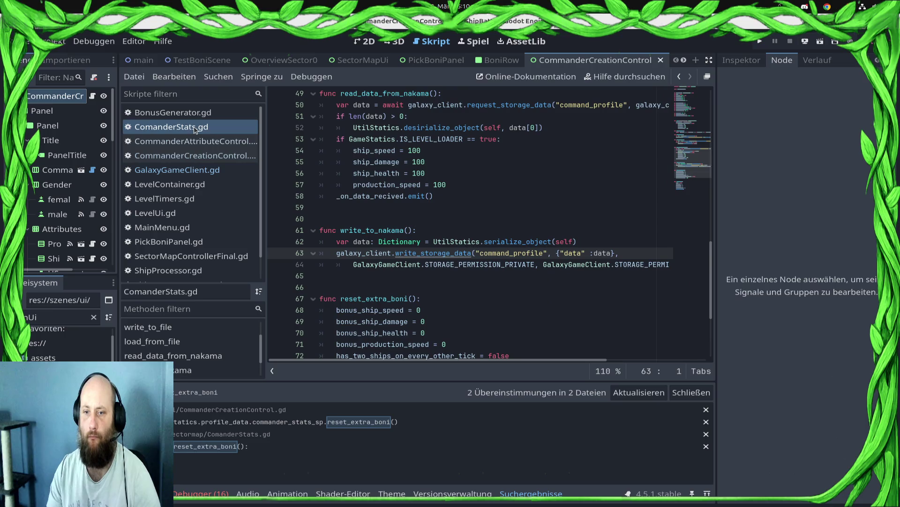
{"action": "left_click", "coordinate": [186, 171]}
{"action": "left_click", "coordinate": [210, 156]}
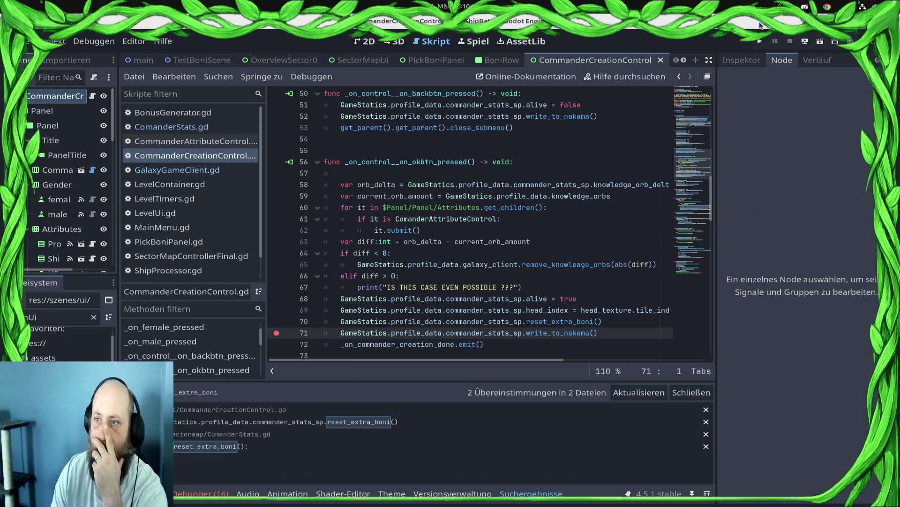
Step: Run the project in Single Player, buy the 950 knowledge stone, and raise Ship Damage to 2
{"action": "left_click", "coordinate": [761, 46]}
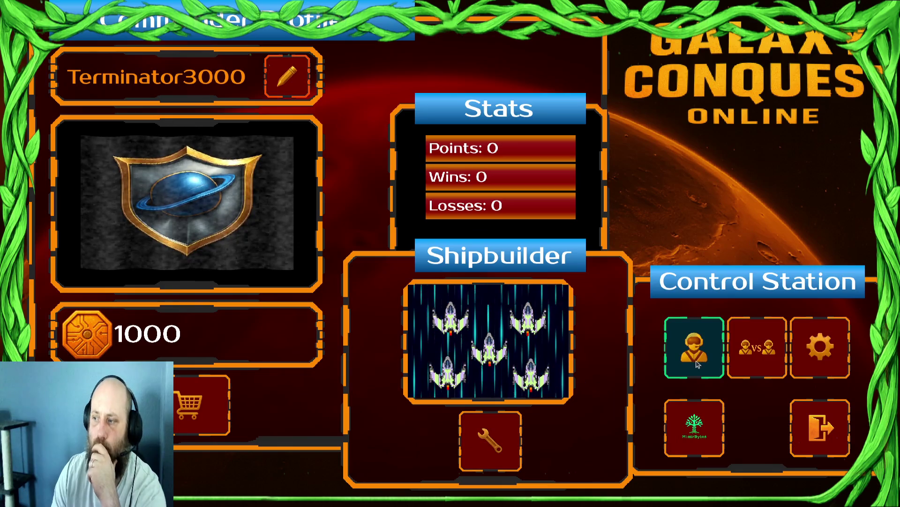
{"action": "left_click", "coordinate": [712, 365]}
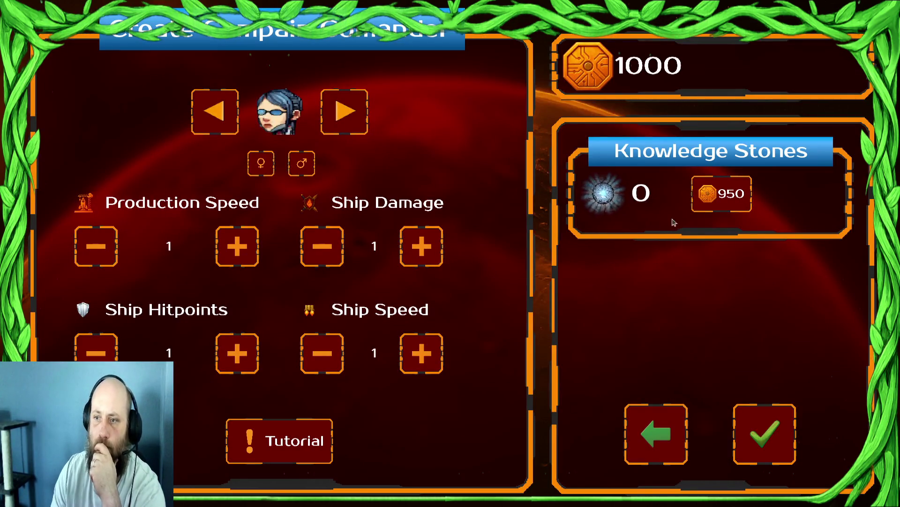
{"action": "left_click", "coordinate": [721, 199]}
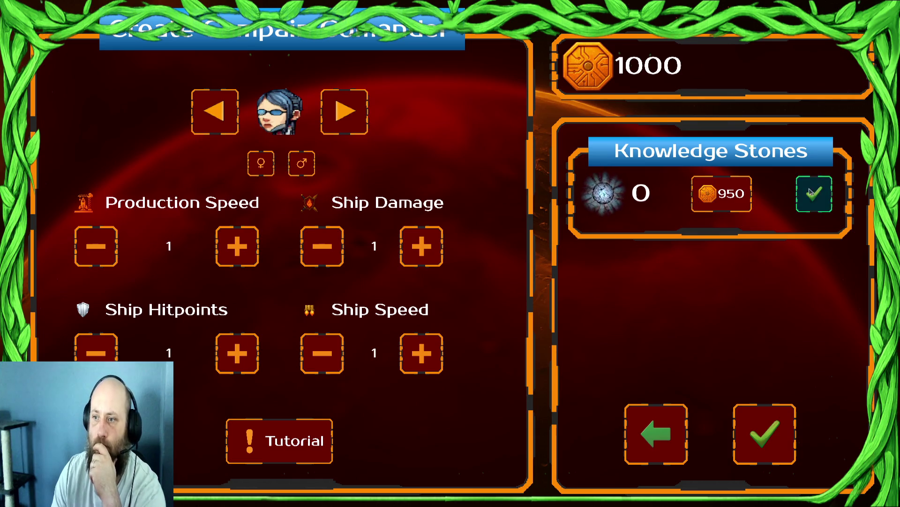
{"action": "left_click", "coordinate": [815, 192]}
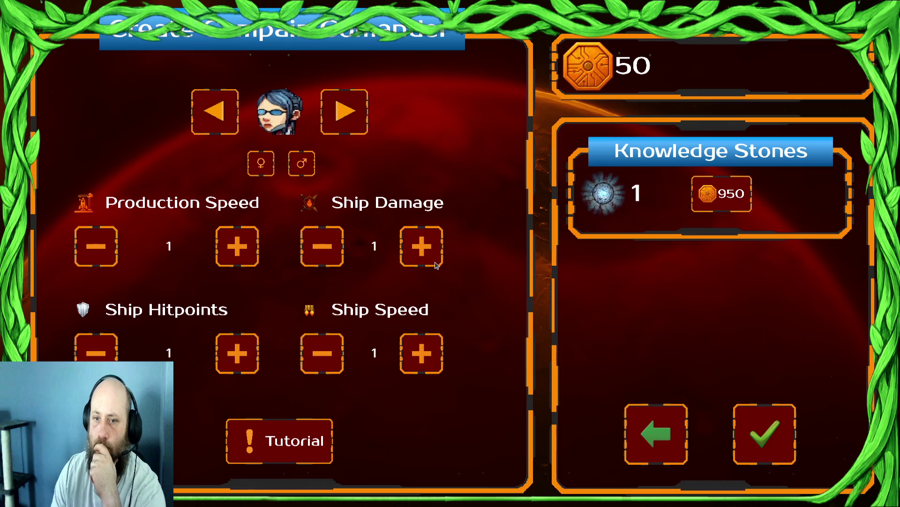
{"action": "left_click", "coordinate": [434, 263]}
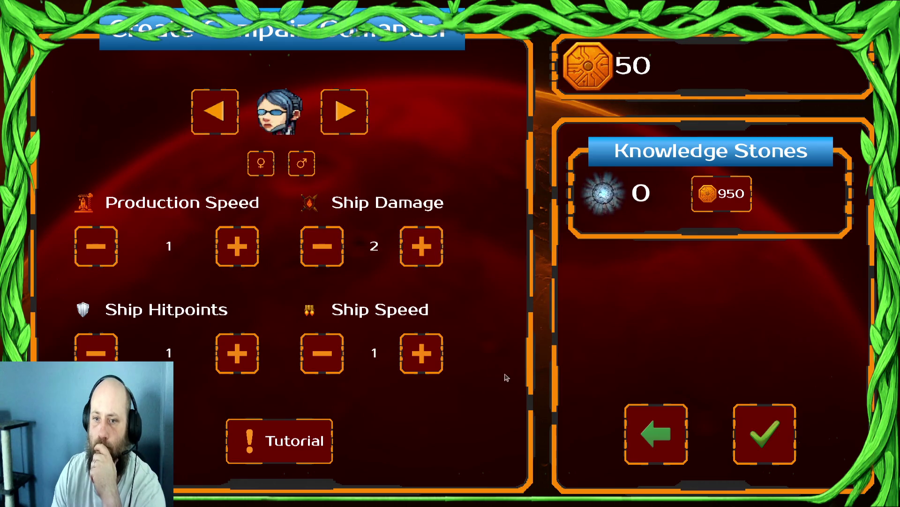
Step: Confirm the commander, step into write_to_nakama, verify ship_damage is 2, then continue
{"action": "left_click", "coordinate": [788, 450]}
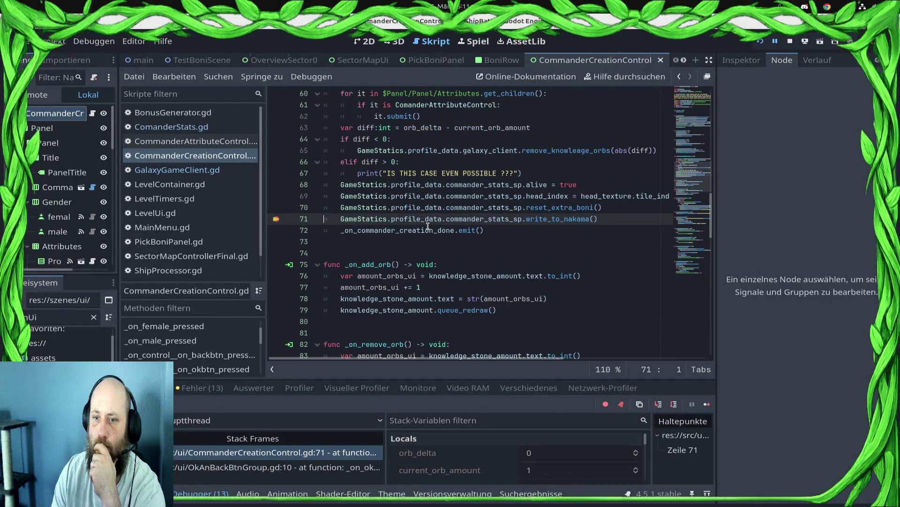
{"action": "mouse_move", "coordinate": [426, 221]}
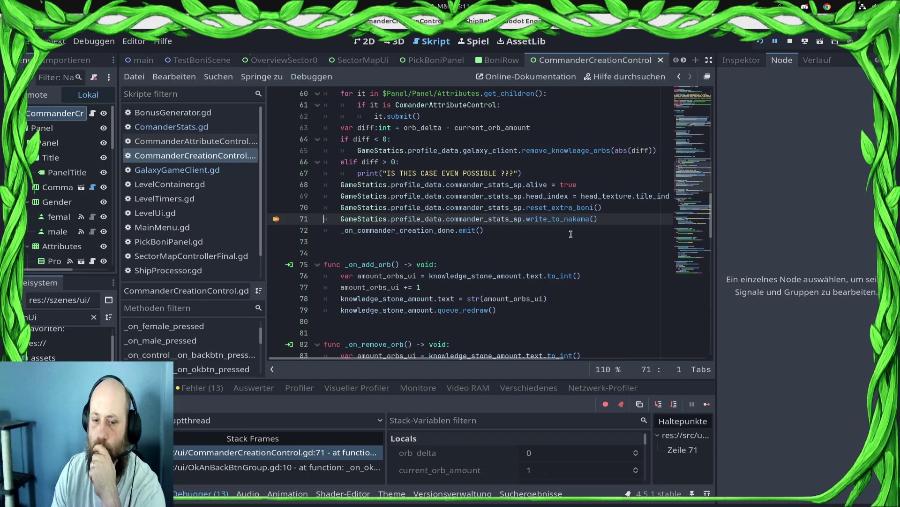
{"action": "scroll", "coordinate": [570, 234], "scroll_direction": "down", "scroll_amount": 3}
{"action": "left_click", "coordinate": [660, 404]}
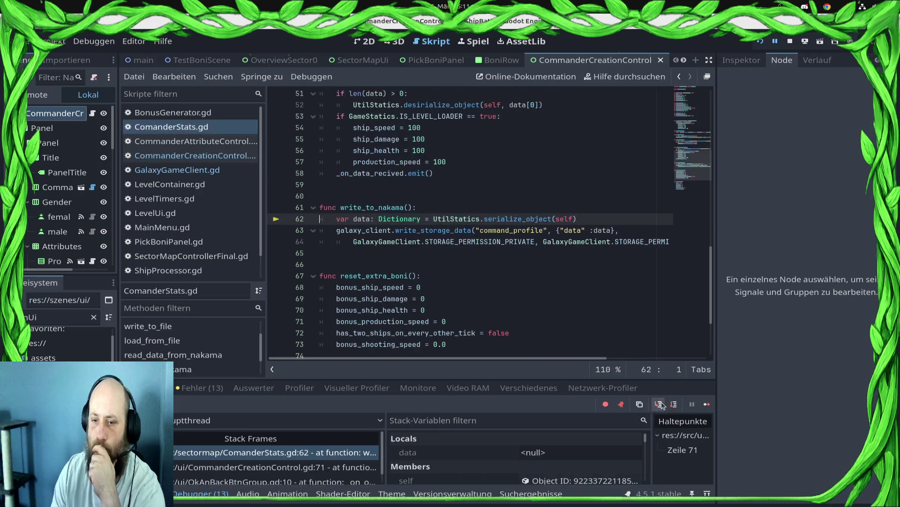
{"action": "scroll", "coordinate": [602, 458], "scroll_direction": "down", "scroll_amount": 1}
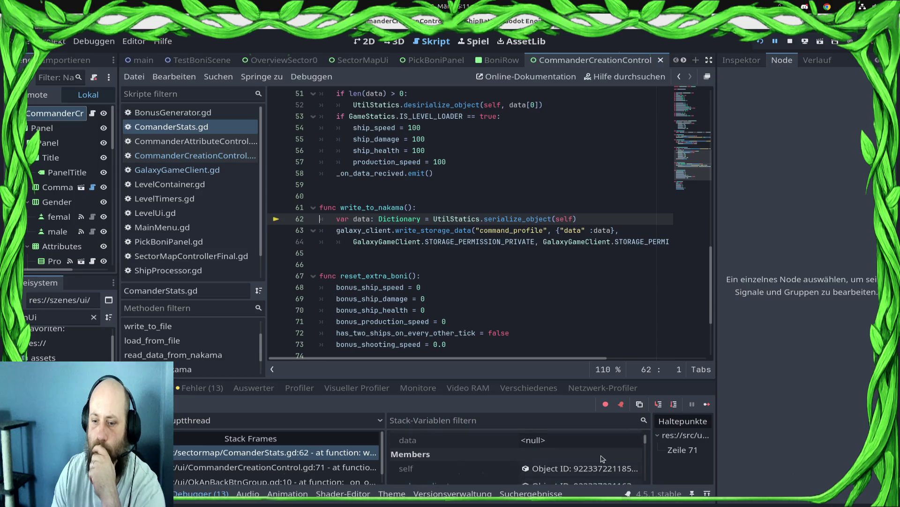
{"action": "left_click", "coordinate": [582, 468]}
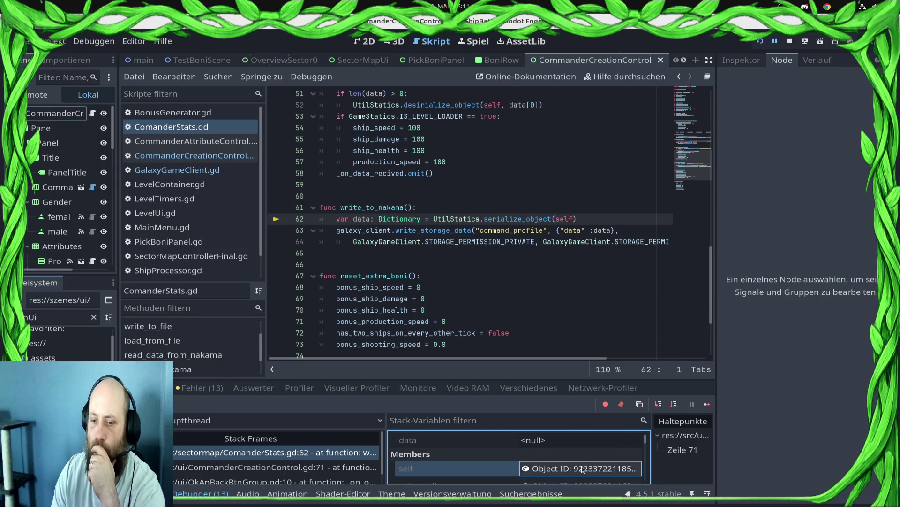
{"action": "scroll", "coordinate": [584, 467], "scroll_direction": "down", "scroll_amount": 4}
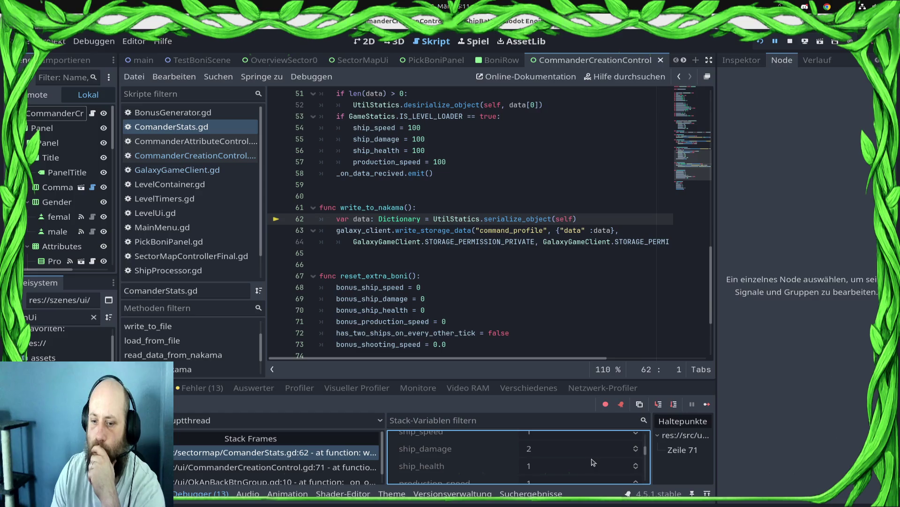
{"action": "left_click", "coordinate": [558, 450]}
{"action": "scroll", "coordinate": [501, 273], "scroll_direction": "down", "scroll_amount": 1}
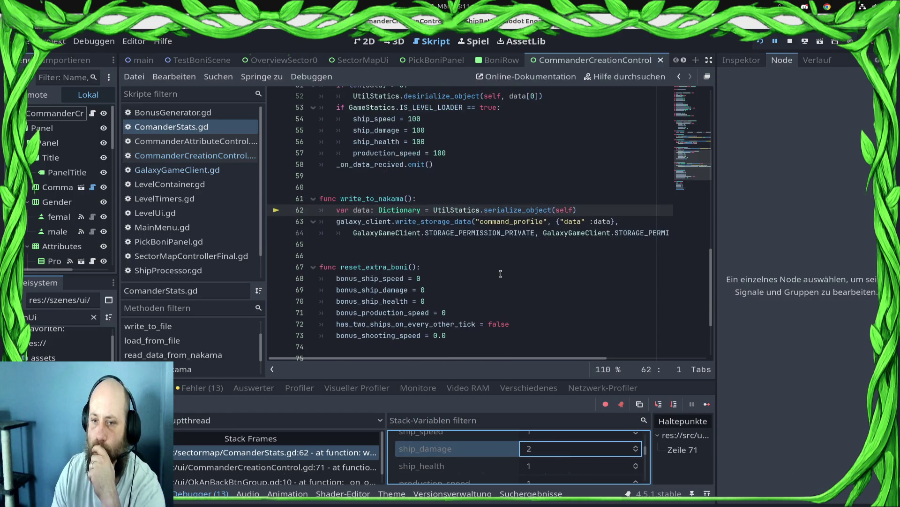
{"action": "left_click", "coordinate": [707, 404]}
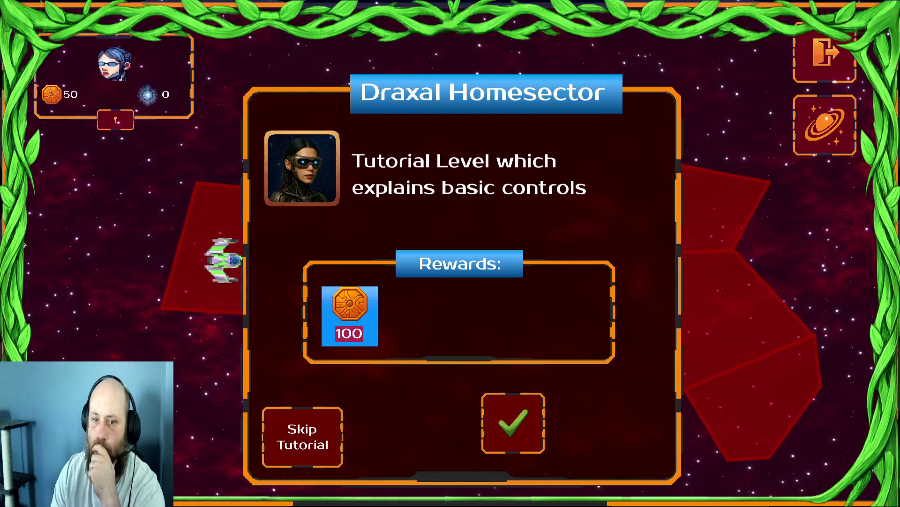
{"action": "key", "text": "super"}
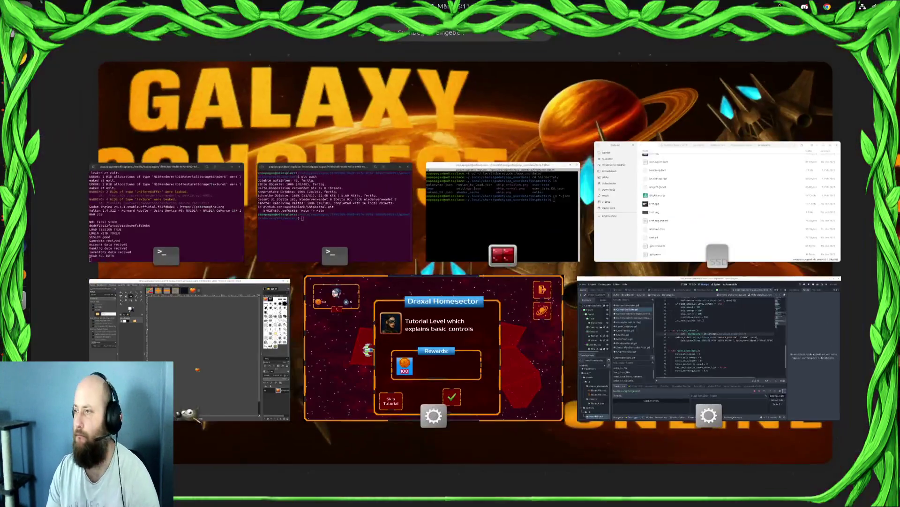
{"action": "key", "text": "super"}
{"action": "key", "text": "super"}
{"action": "key", "text": "super"}
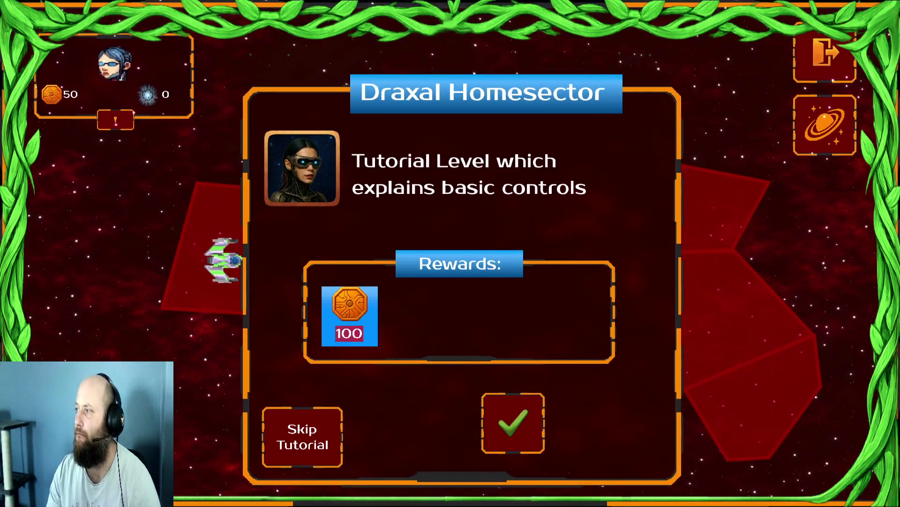
{"action": "key", "text": "alt+Tab"}
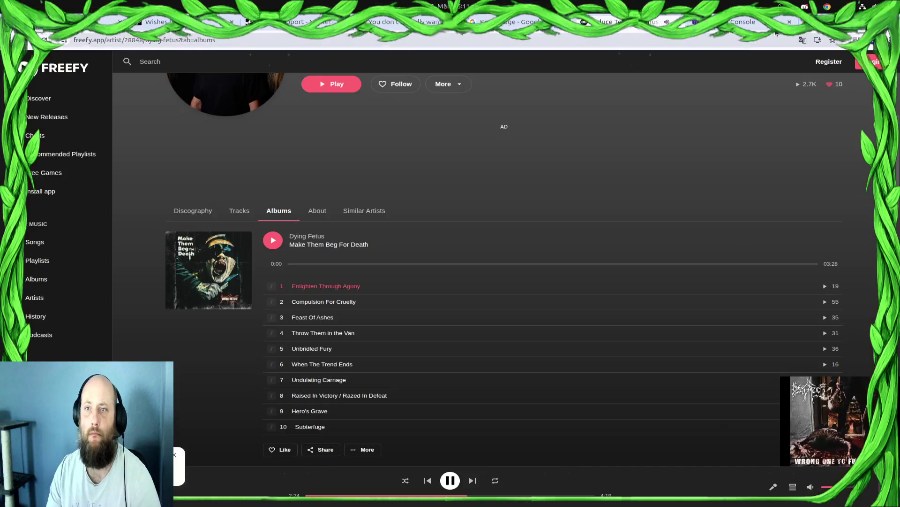
{"action": "left_click", "coordinate": [749, 22]}
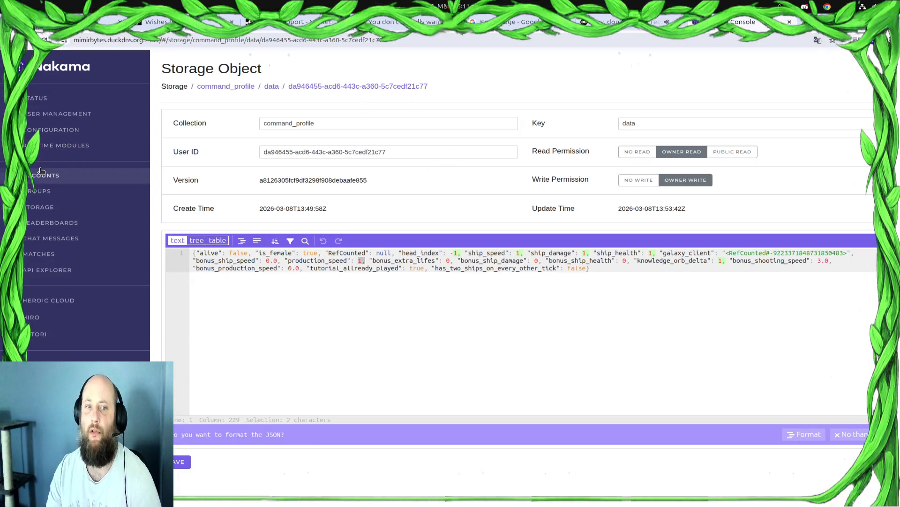
{"action": "left_click", "coordinate": [43, 191]}
{"action": "left_click", "coordinate": [45, 176]}
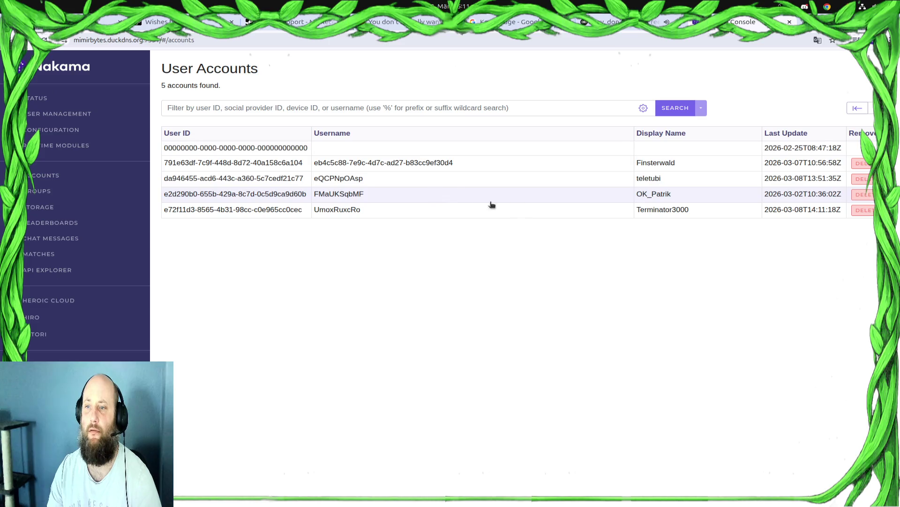
{"action": "left_click", "coordinate": [581, 179]}
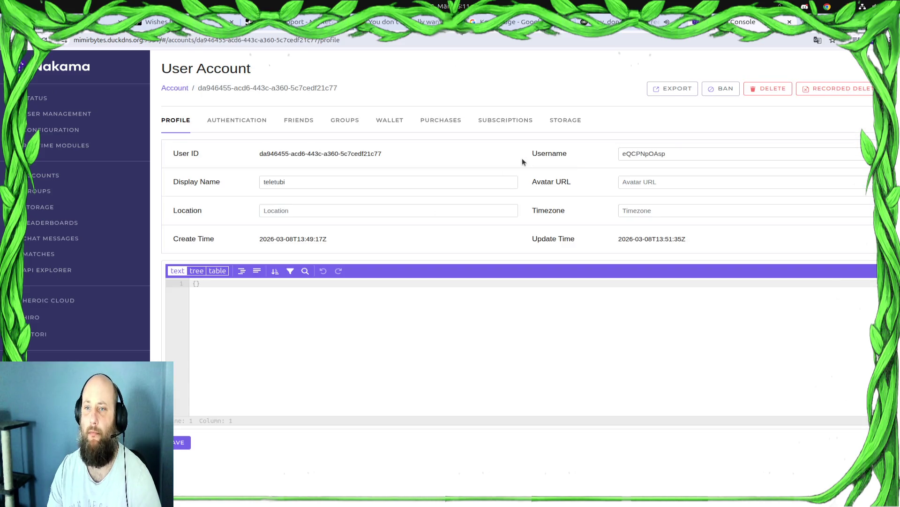
{"action": "left_click", "coordinate": [42, 176]}
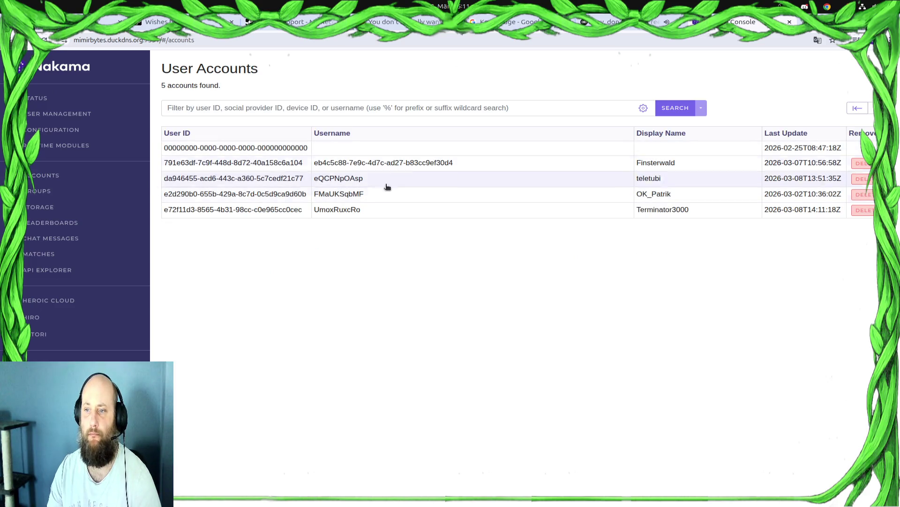
{"action": "left_click", "coordinate": [392, 211]}
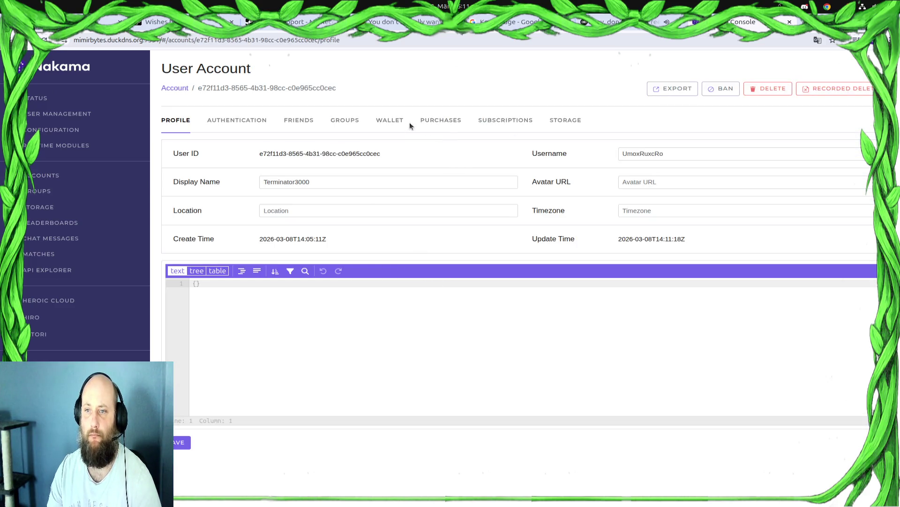
{"action": "left_click", "coordinate": [555, 121]}
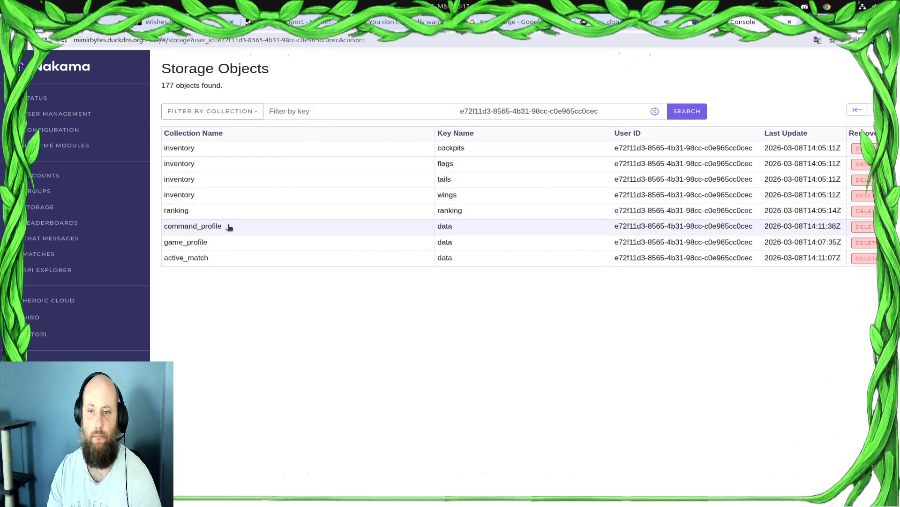
{"action": "left_click", "coordinate": [227, 227]}
{"action": "left_click", "coordinate": [643, 353]}
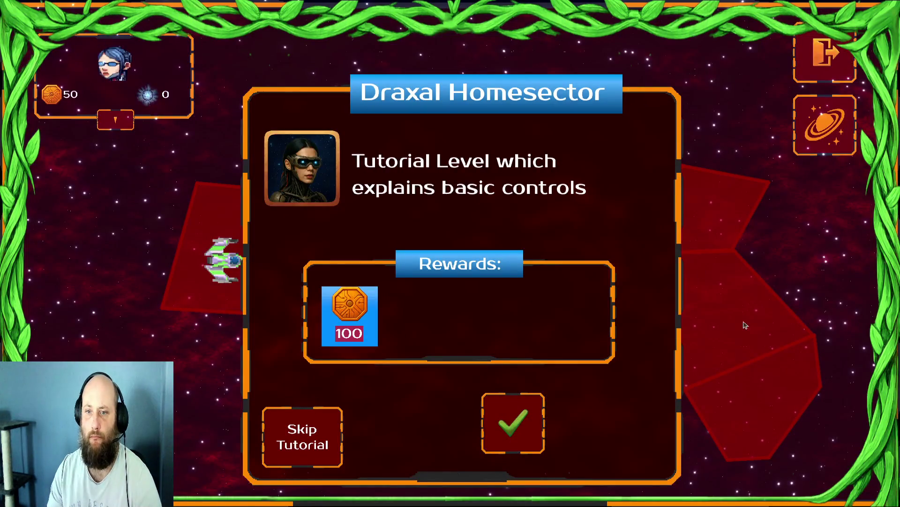
Step: Start the Draxal Homesector level, exit to the commander profile, and quit via Control Station
{"action": "left_click", "coordinate": [509, 431]}
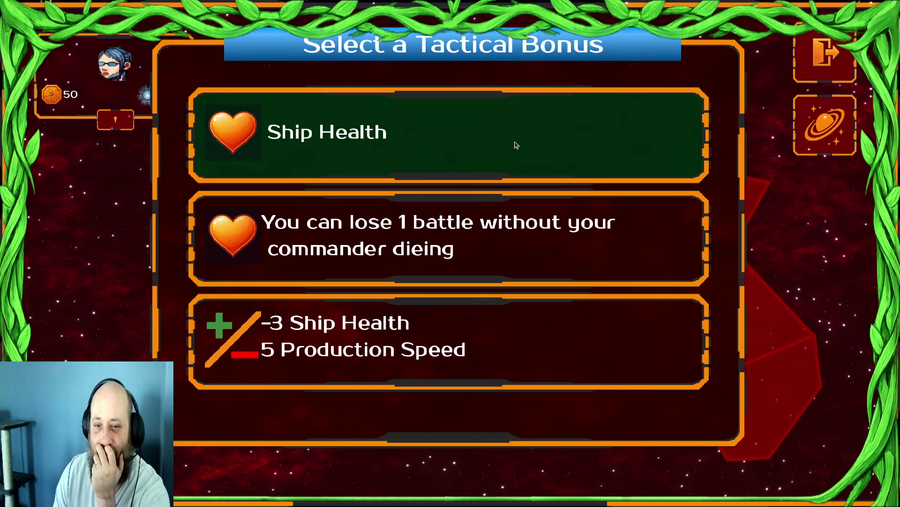
{"action": "left_click", "coordinate": [818, 66]}
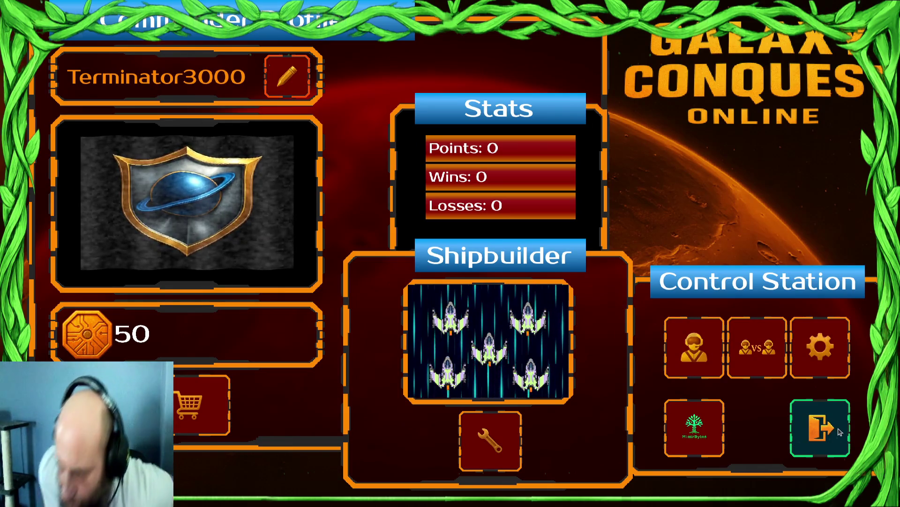
{"action": "left_click", "coordinate": [840, 431]}
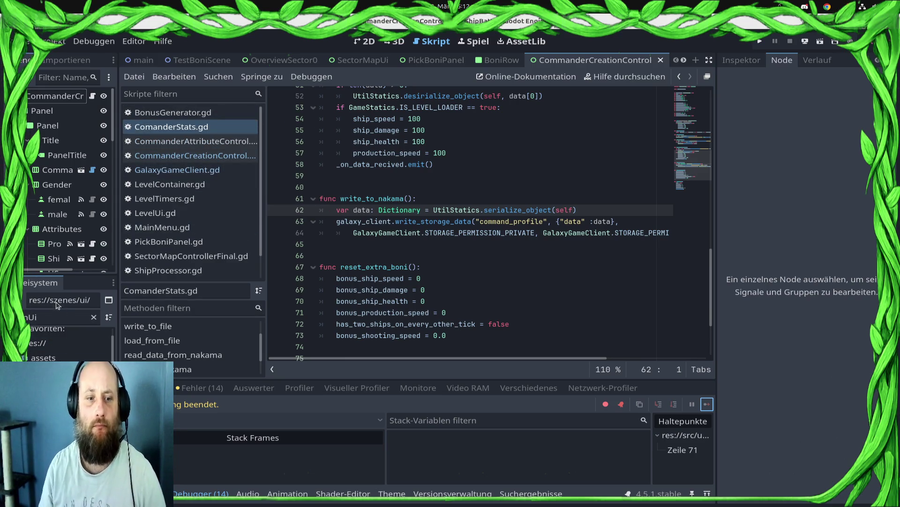
Step: Filter the script list with 'pcooc' and open ShipProcessor.gd
{"action": "scroll", "coordinate": [47, 326], "scroll_direction": "up", "scroll_amount": 1}
{"action": "double_click", "coordinate": [28, 318]}
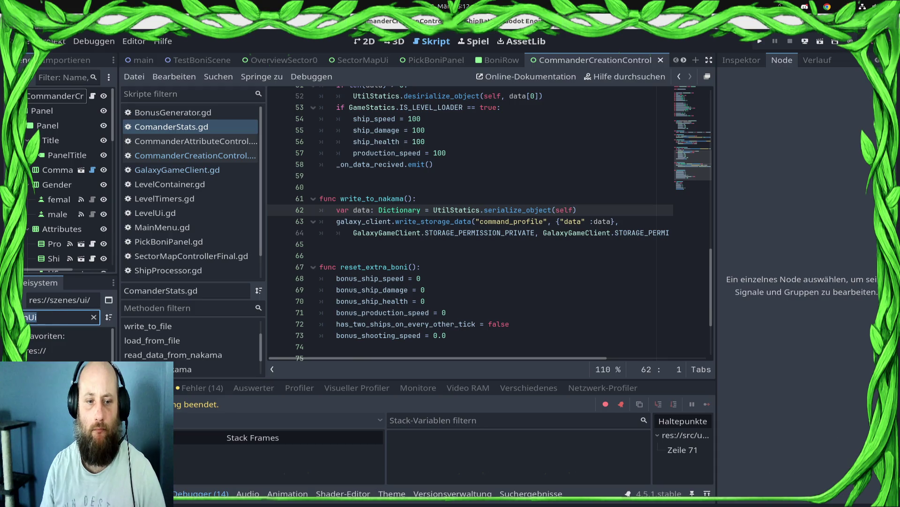
{"action": "key", "text": "BackSpace"}
{"action": "type", "text": "pco"}
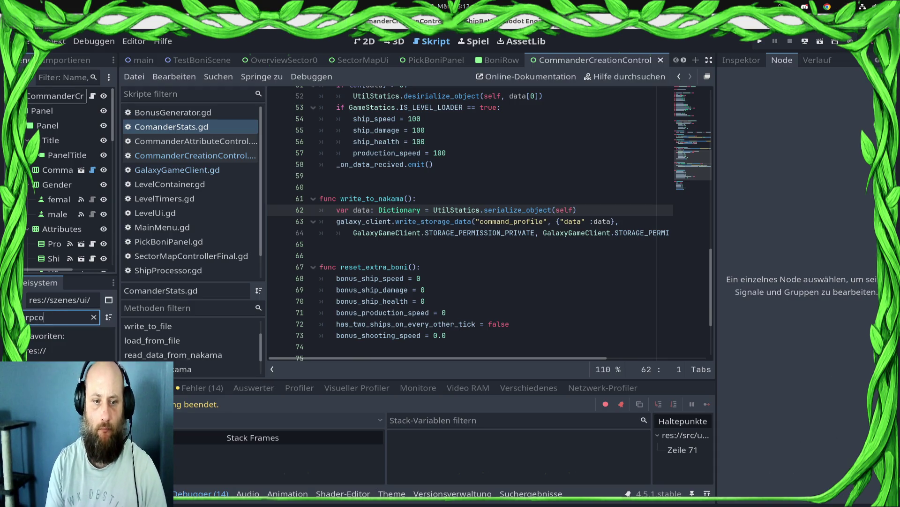
{"action": "type", "text": "oc"}
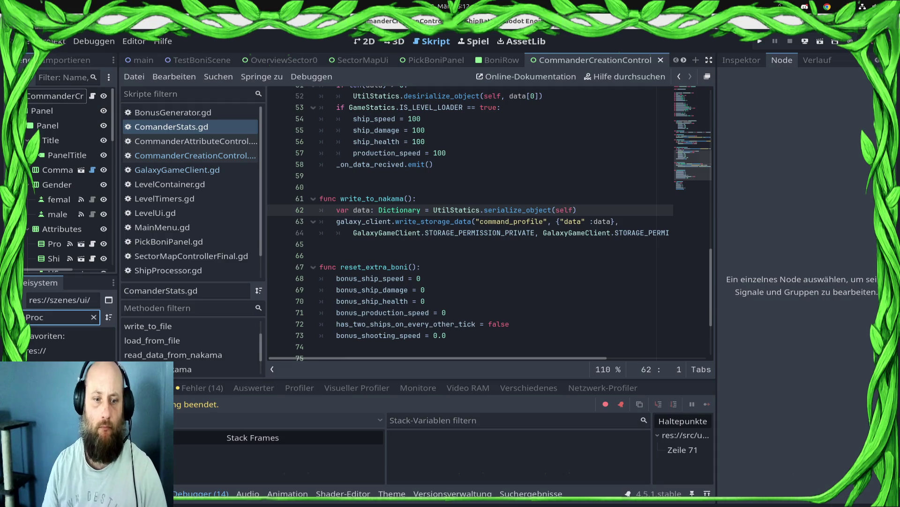
{"action": "key", "text": "Down"}
{"action": "key", "text": "Return"}
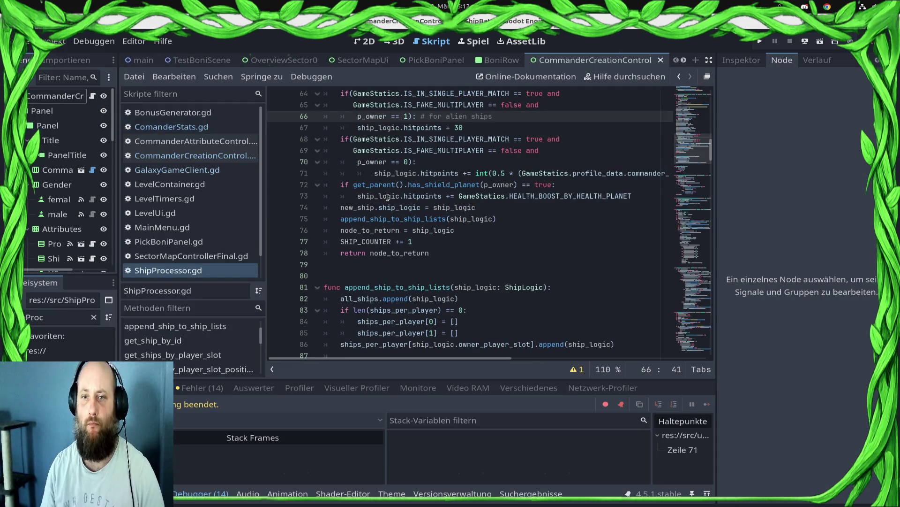
Step: Draft an additional_hitpoints variable holding the bonus expression, plus an if-block
{"action": "key", "text": "ctrl+z"}
{"action": "key", "text": "ctrl+z"}
{"action": "key", "text": "ctrl+z"}
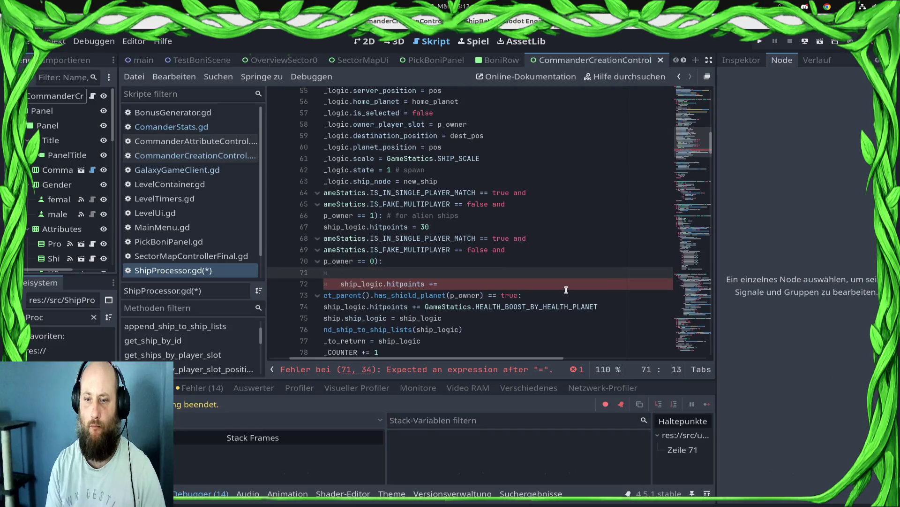
{"action": "type", "text": "var addition"}
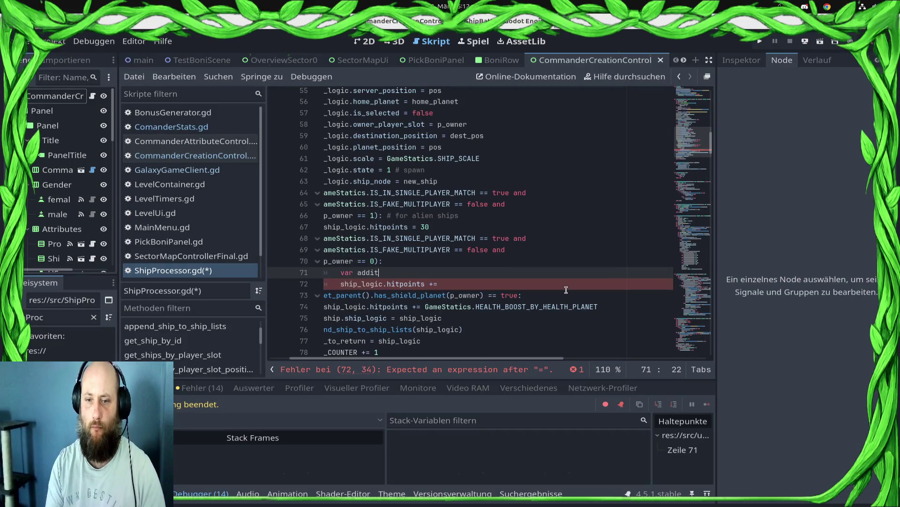
{"action": "type", "text": "al_hitpo"}
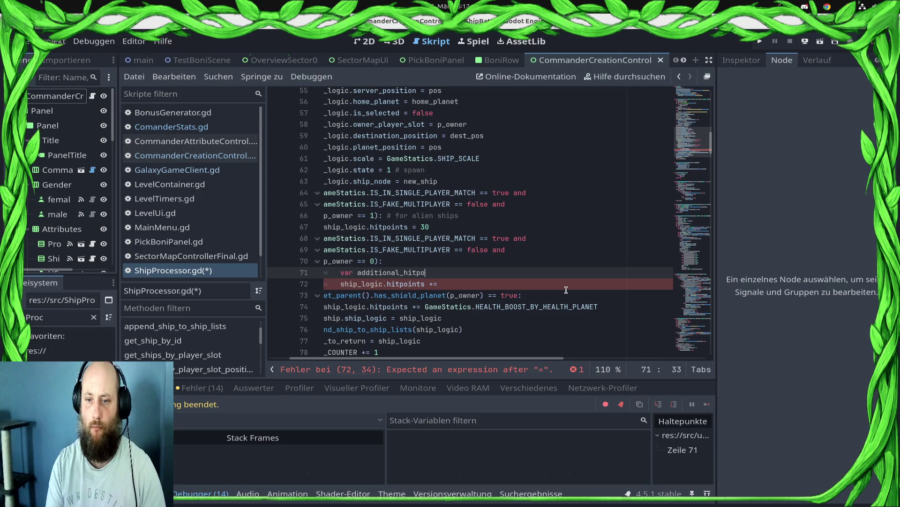
{"action": "type", "text": "ints ="}
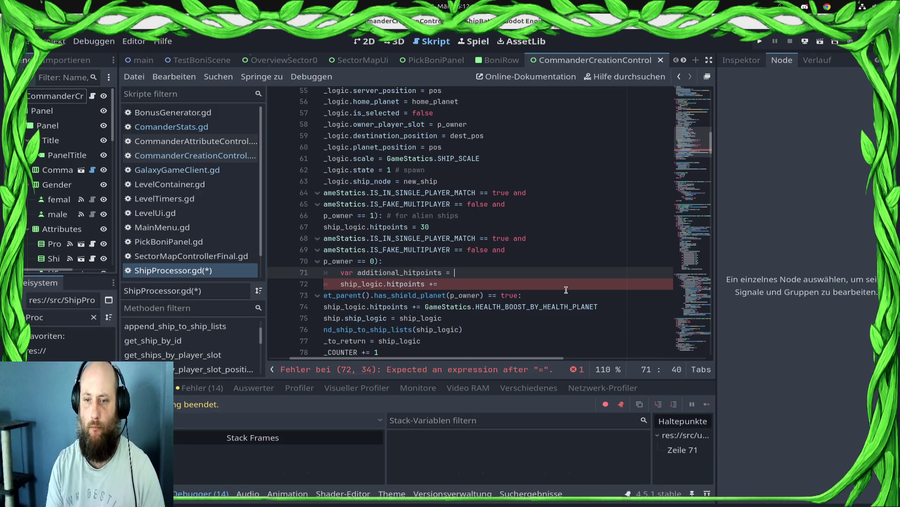
{"action": "type", "text": "int(0.5 * (GameStatics.profile_data.commander_stats_sp.ship_health + GameStatics.profile_data.commander_stats_sp.bonus_ship_health))"}
{"action": "key", "text": "Return"}
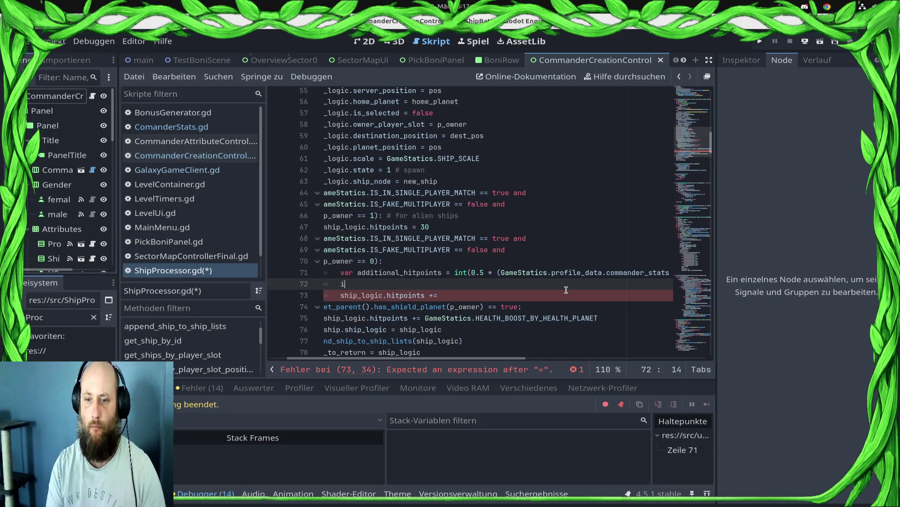
{"action": "type", "text": "f ad"}
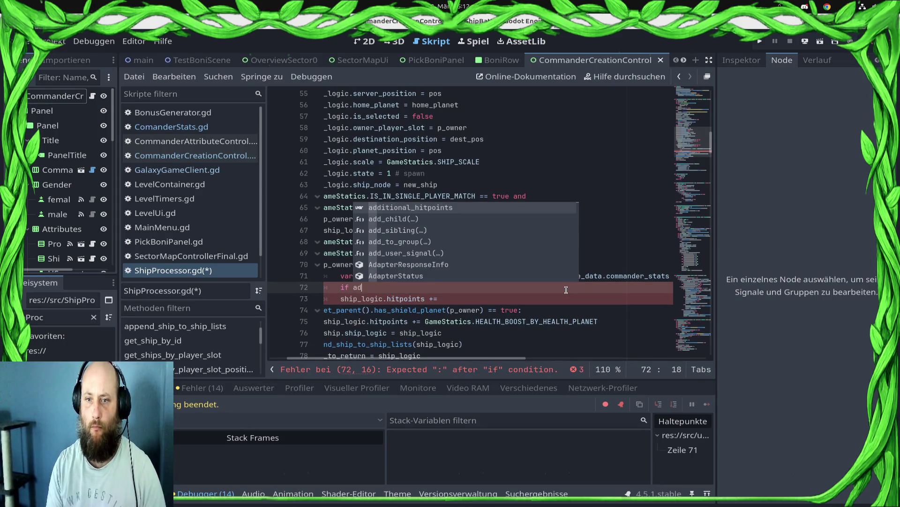
{"action": "key", "text": "Return"}
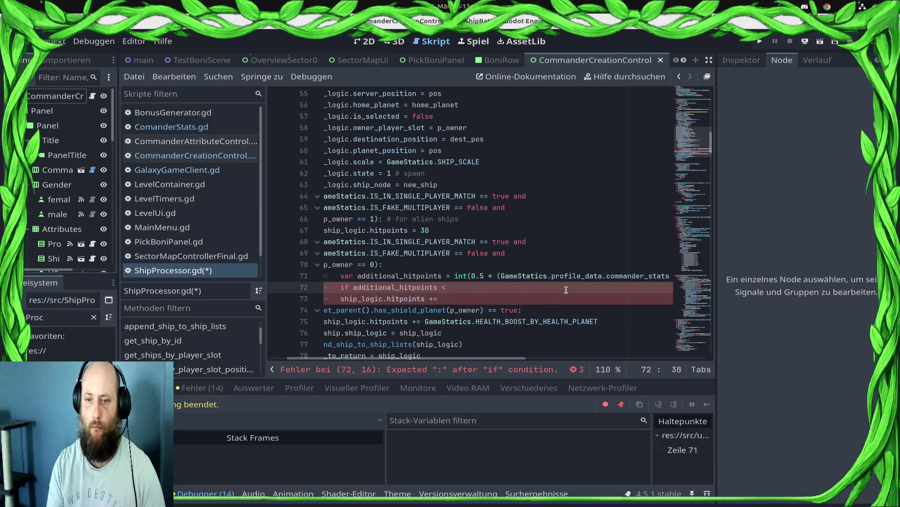
{"action": "type", "text": "?"}
{"action": "type", "text": "0:"}
{"action": "key", "text": "Return"}
{"action": "type", "text": "ad"}
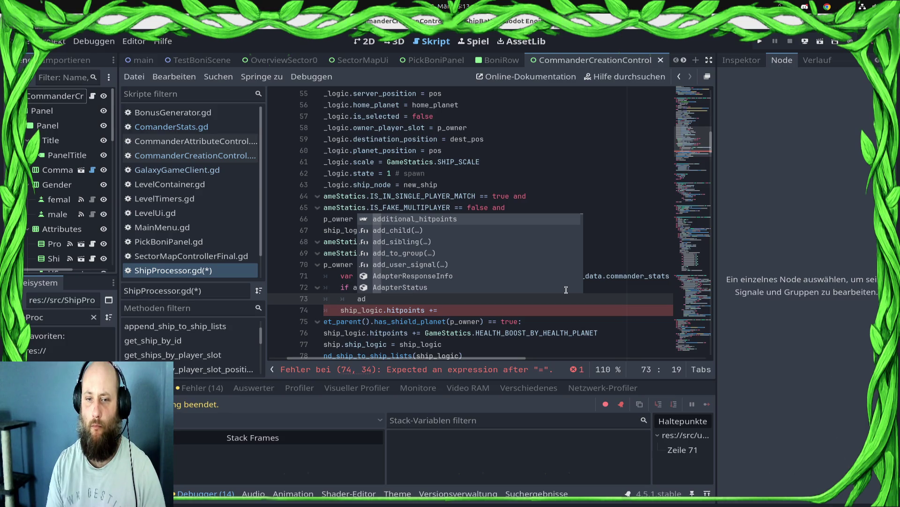
Step: Remove the draft if-block and move the int(0.5 * …) formula after 'ship_logic.hitpoints +='
{"action": "key", "text": "shift+Up"}
{"action": "key", "text": "shift+Up"}
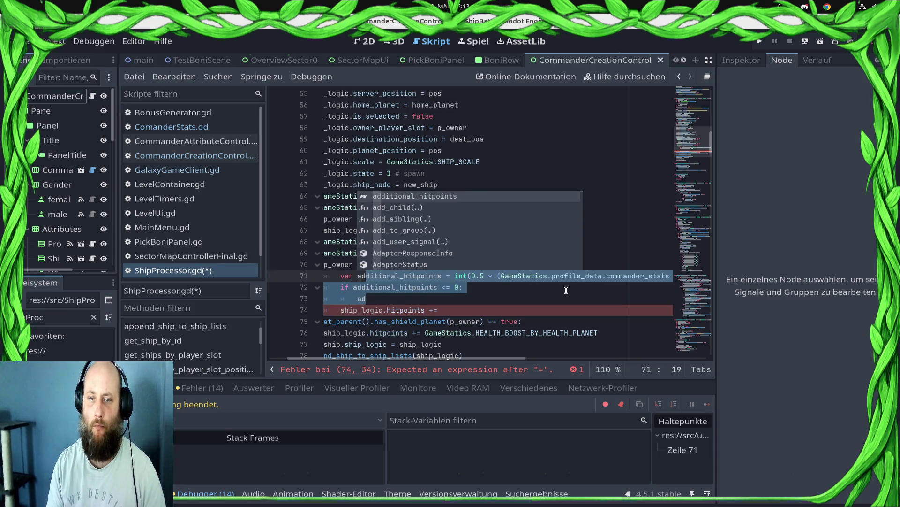
{"action": "key", "text": "ctrl+z"}
{"action": "key", "text": "ctrl+z"}
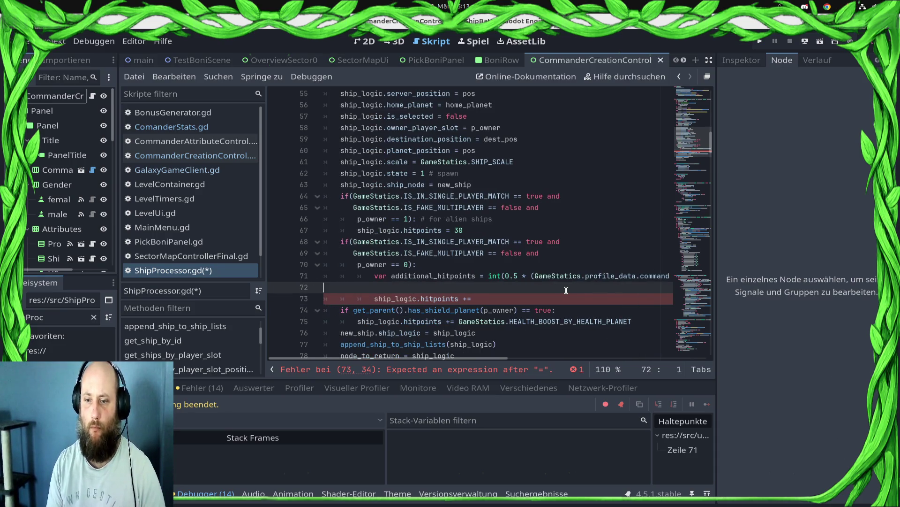
{"action": "key", "text": "Left"}
{"action": "key", "text": "Home"}
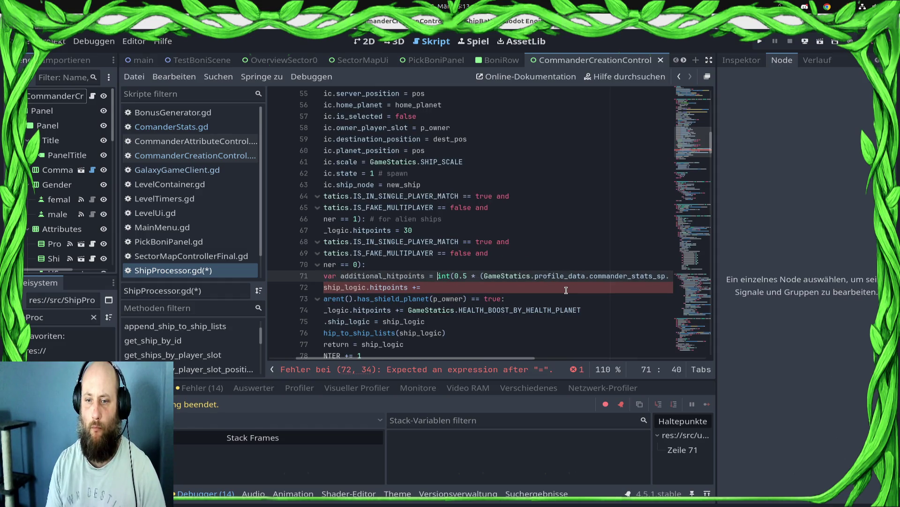
{"action": "key", "text": "shift+End"}
{"action": "key", "text": "ctrl+x"}
{"action": "key", "text": "Down"}
{"action": "key", "text": "End"}
{"action": "key", "text": "ctrl+v"}
Step: Delete the leftover additional_hitpoints declaration and its empty line
{"action": "key", "text": "Up"}
{"action": "key", "text": "Home"}
{"action": "key", "text": "shift+End"}
{"action": "key", "text": "BackSpace"}
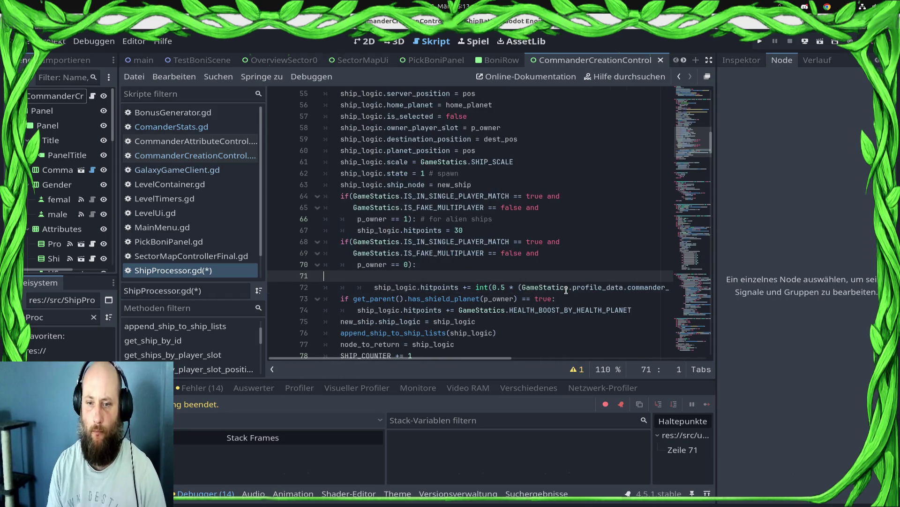
{"action": "key", "text": "BackSpace"}
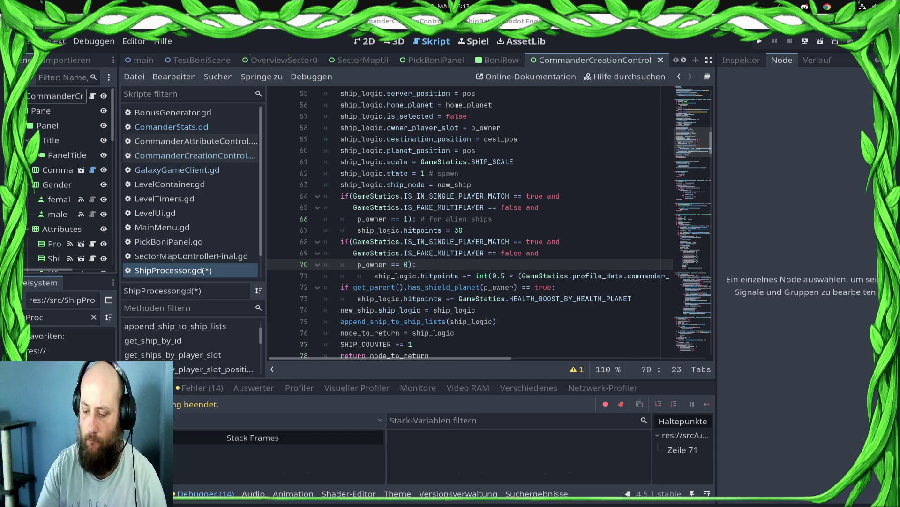
Step: Below the bonus line, write the condition 'if ship_logic.hitpoints <= 0:'
{"action": "left_click", "coordinate": [499, 276]}
{"action": "left_click", "coordinate": [454, 237]}
{"action": "left_click", "coordinate": [476, 268]}
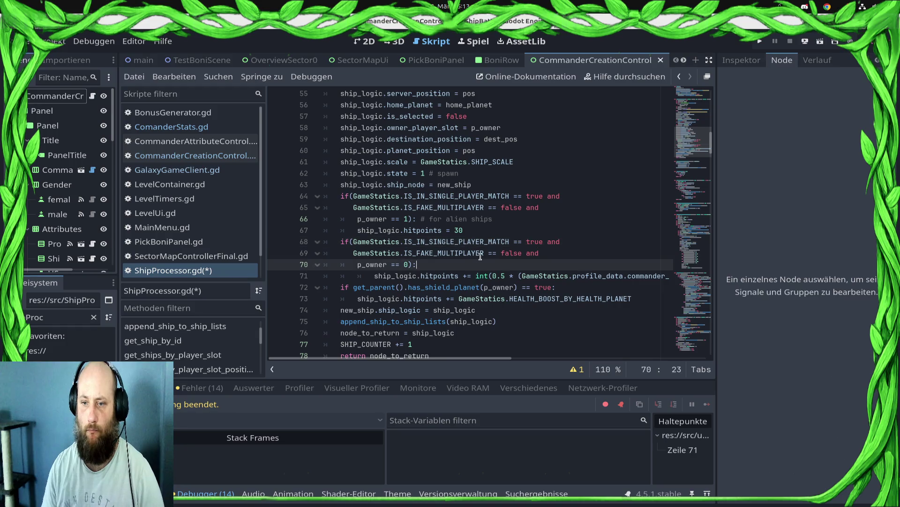
{"action": "key", "text": "Down"}
{"action": "key", "text": "End"}
{"action": "key", "text": "Return"}
{"action": "type", "text": "shi"}
{"action": "key", "text": "Return"}
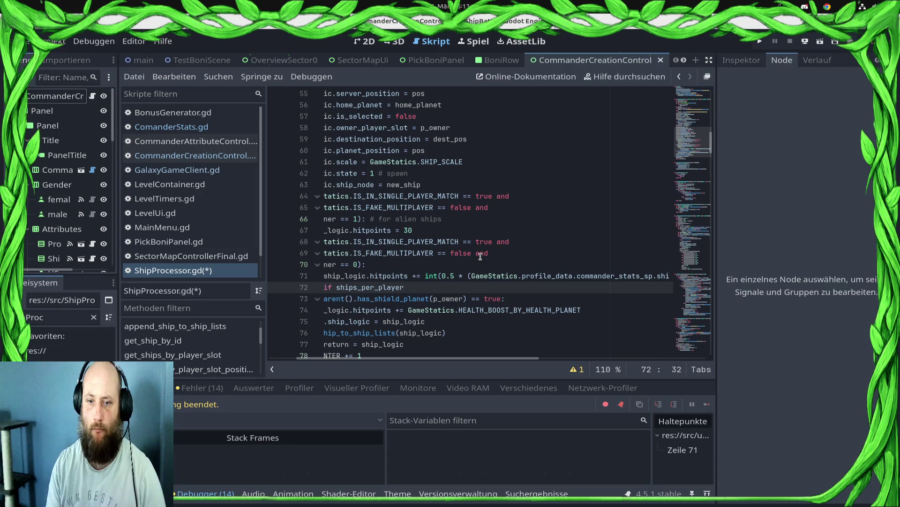
{"action": "key", "text": "ctrl+BackSpace"}
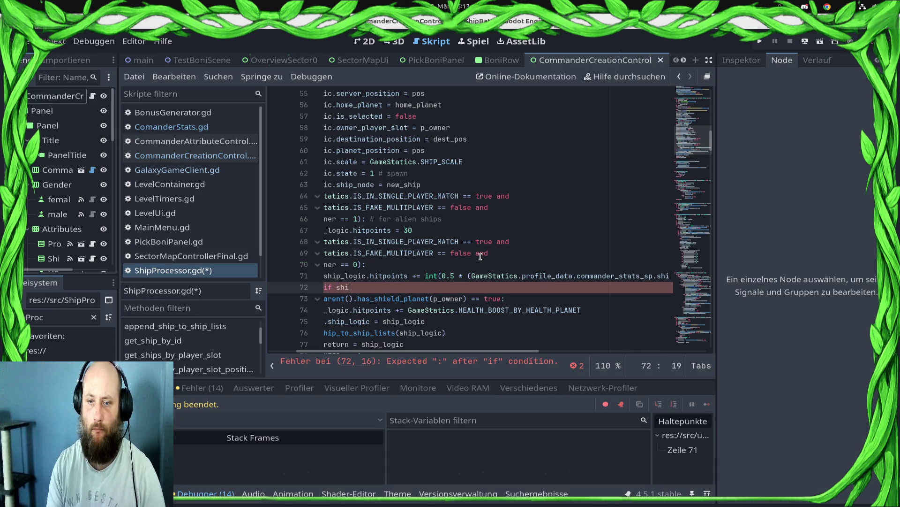
{"action": "key", "text": "Down"}
{"action": "key", "text": "Down"}
{"action": "key", "text": "Down"}
{"action": "key", "text": "Return"}
{"action": "type", "text": ".hi"}
{"action": "key", "text": "Return"}
{"action": "type", "text": "<= 0:"}
Step: Add the indented body 'ship_logic.hitpoints = 1' under the condition
{"action": "key", "text": "Return"}
{"action": "type", "text": "shi"}
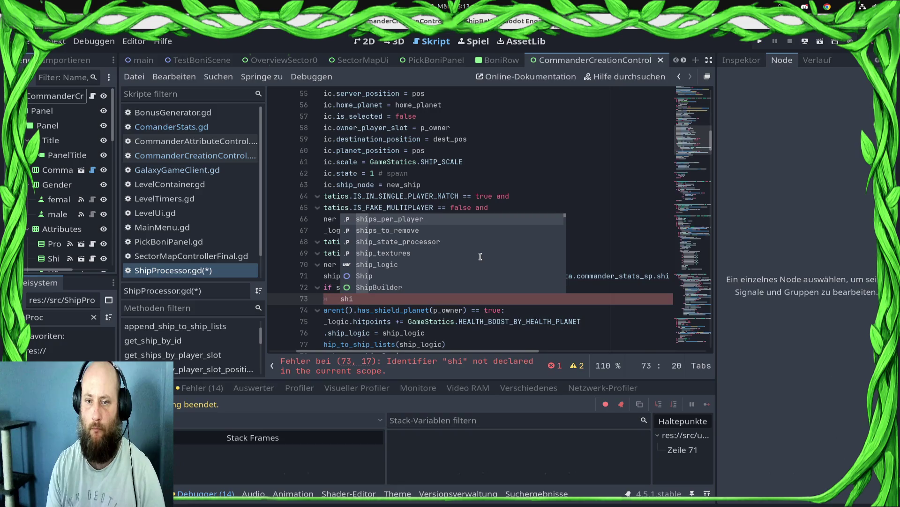
{"action": "key", "text": "Down"}
{"action": "key", "text": "Down"}
{"action": "key", "text": "Down"}
{"action": "key", "text": "Return"}
{"action": "type", "text": ".hi"}
{"action": "key", "text": "Return"}
{"action": "type", "text": "= 1"}
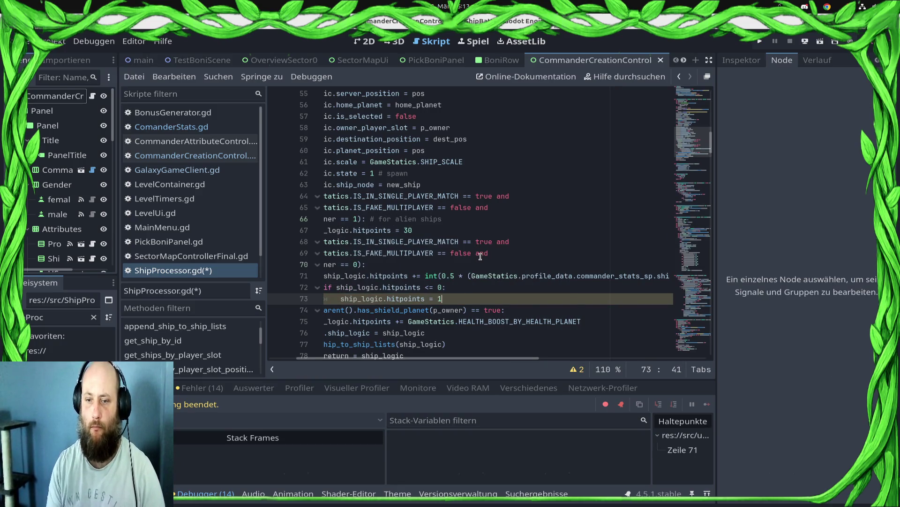
{"action": "key", "text": "Home"}
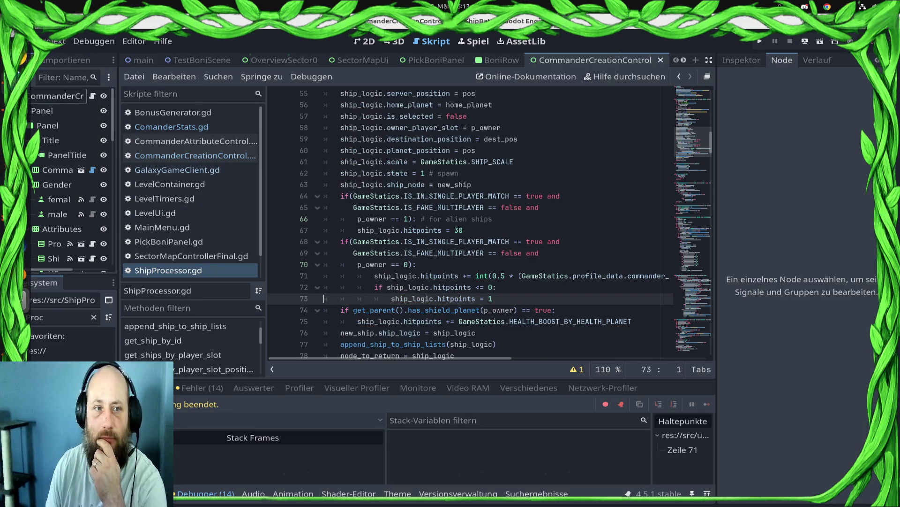
{"action": "left_click", "coordinate": [21, 56]}
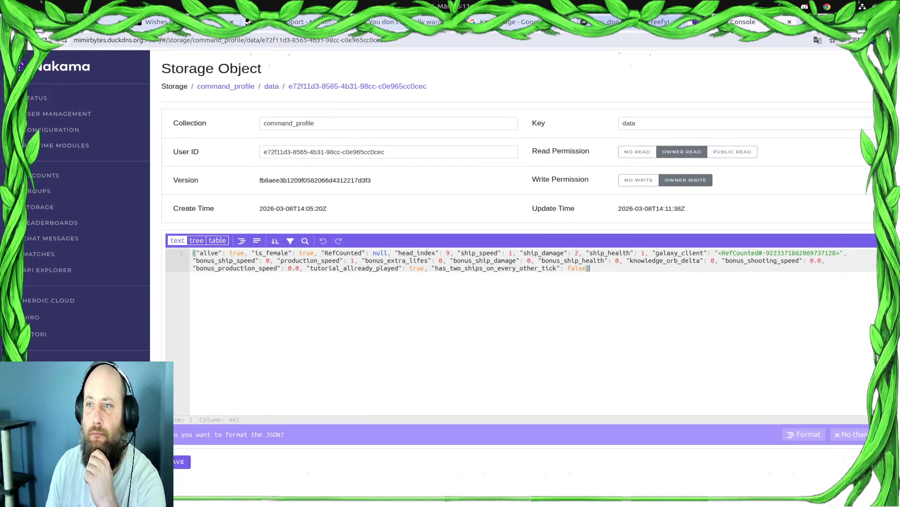
Step: Scroll Freefy's album list, play a different Dying Fetus album, and return to Godot
{"action": "key", "text": "alt+Tab"}
{"action": "scroll", "coordinate": [440, 326], "scroll_direction": "down", "scroll_amount": 3}
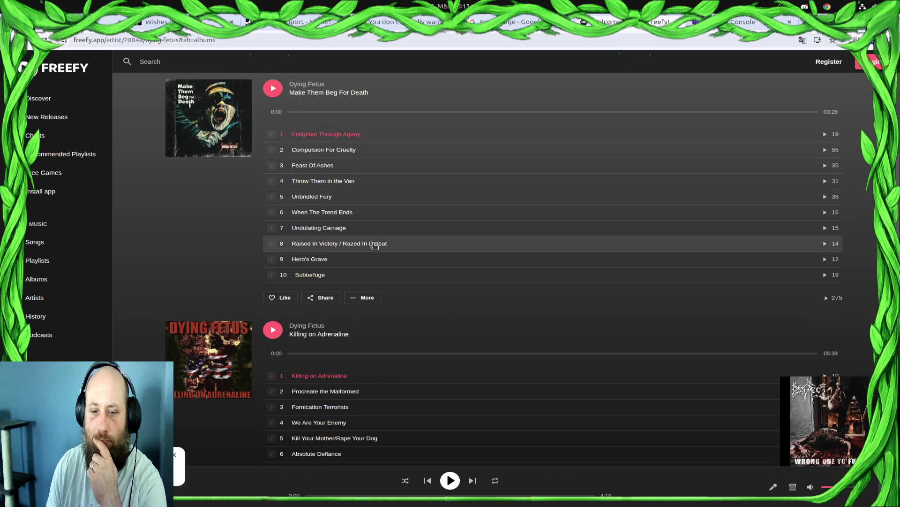
{"action": "scroll", "coordinate": [421, 294], "scroll_direction": "down", "scroll_amount": 8}
{"action": "scroll", "coordinate": [421, 294], "scroll_direction": "down", "scroll_amount": 10}
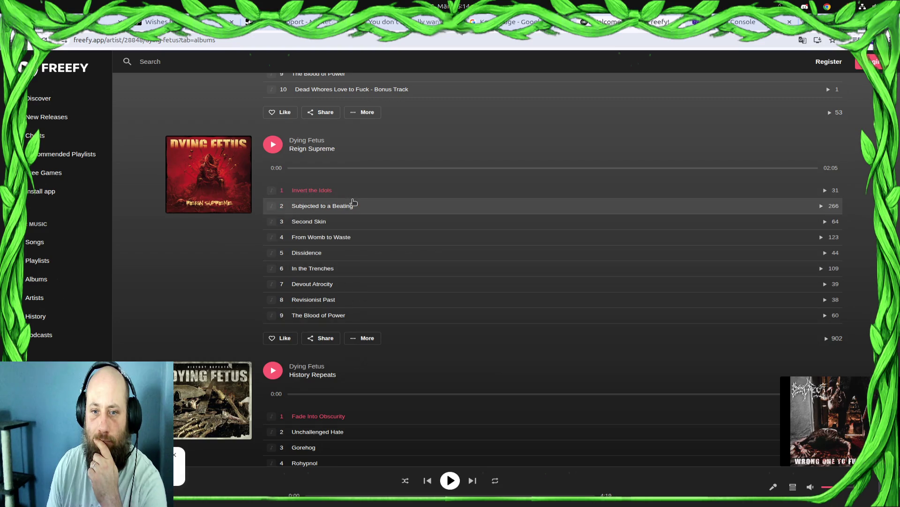
{"action": "scroll", "coordinate": [360, 209], "scroll_direction": "down", "scroll_amount": 2}
{"action": "scroll", "coordinate": [361, 218], "scroll_direction": "down", "scroll_amount": 8}
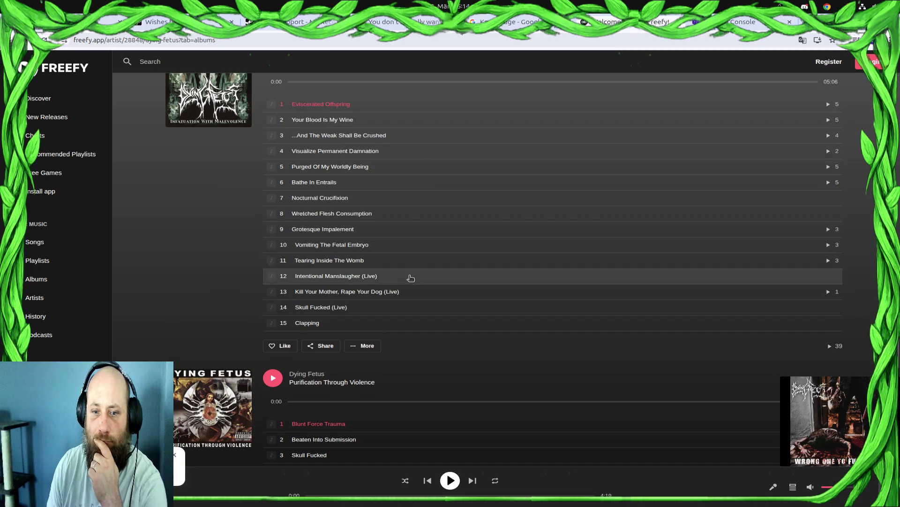
{"action": "scroll", "coordinate": [415, 264], "scroll_direction": "up", "scroll_amount": 5}
{"action": "scroll", "coordinate": [415, 264], "scroll_direction": "up", "scroll_amount": 18}
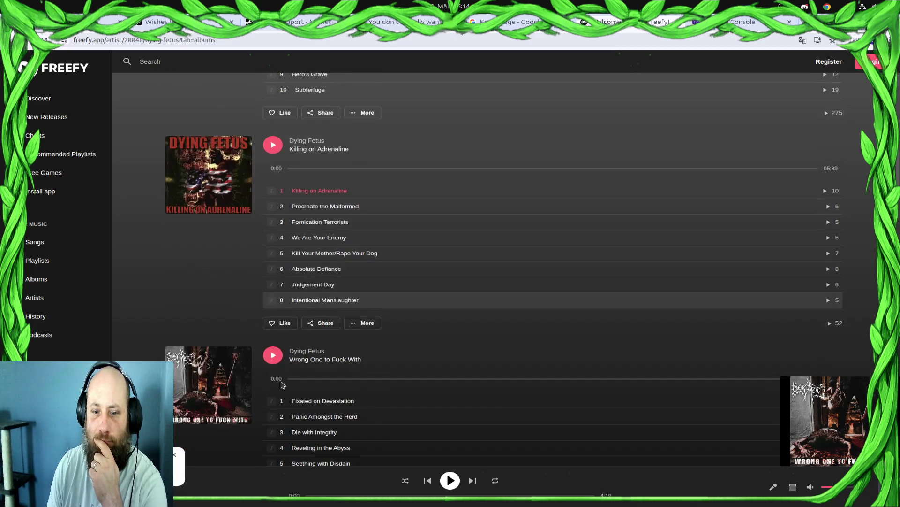
{"action": "left_click", "coordinate": [272, 355]}
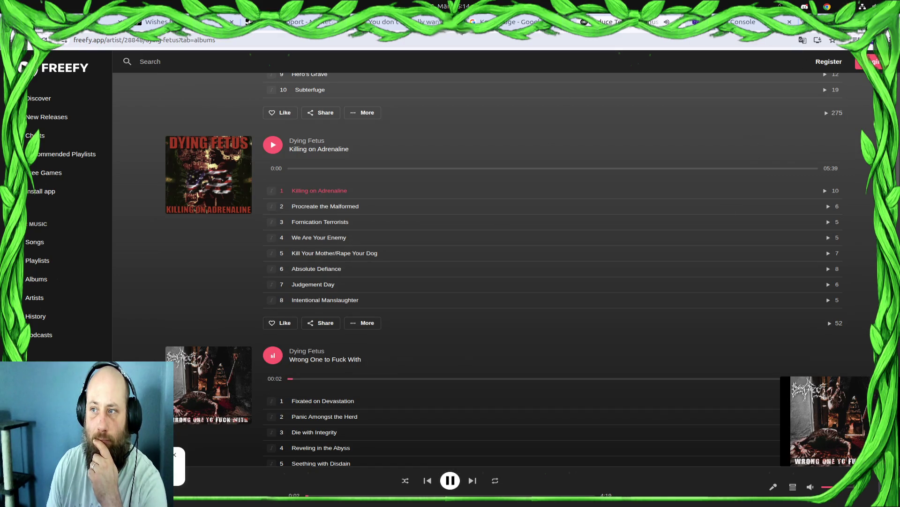
{"action": "key", "text": "alt+Tab"}
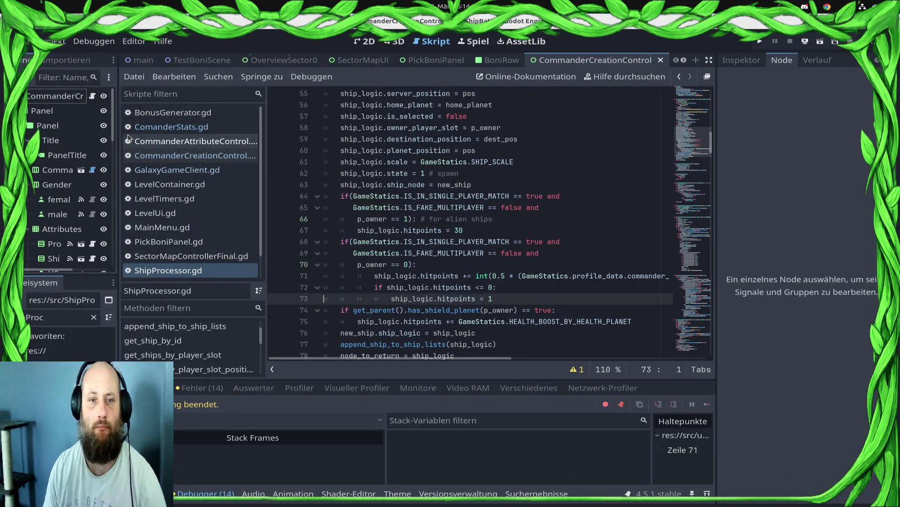
Step: Open ComanderStats.gd, then view the BoniRow scene in the 2D editor
{"action": "left_click", "coordinate": [155, 141]}
{"action": "left_click", "coordinate": [190, 128]}
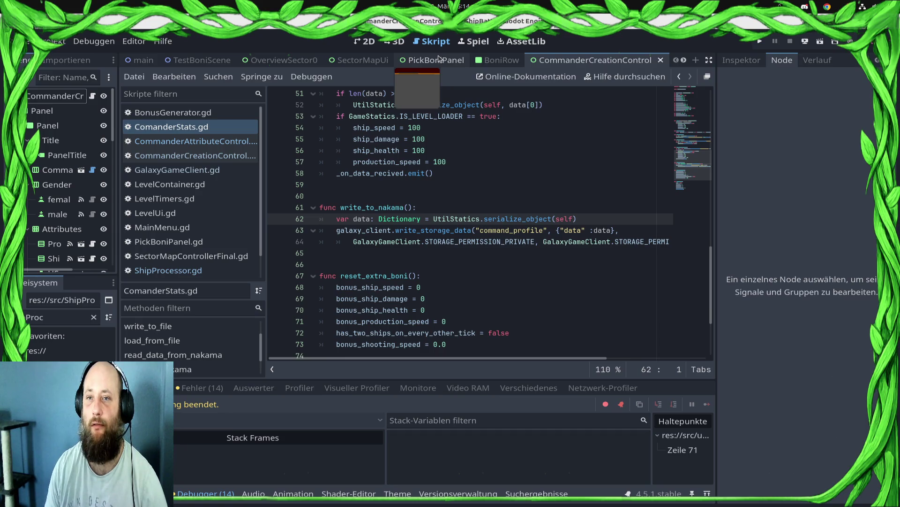
{"action": "left_click", "coordinate": [488, 60]}
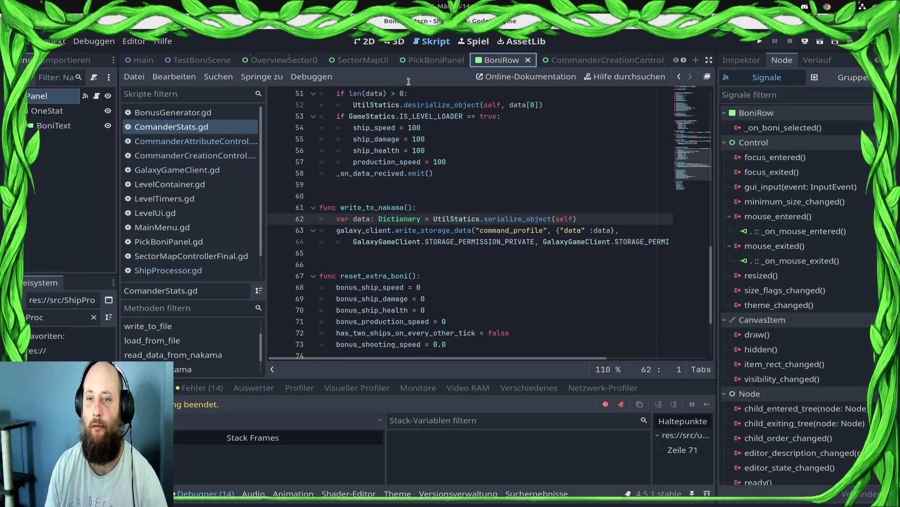
{"action": "left_click", "coordinate": [365, 41]}
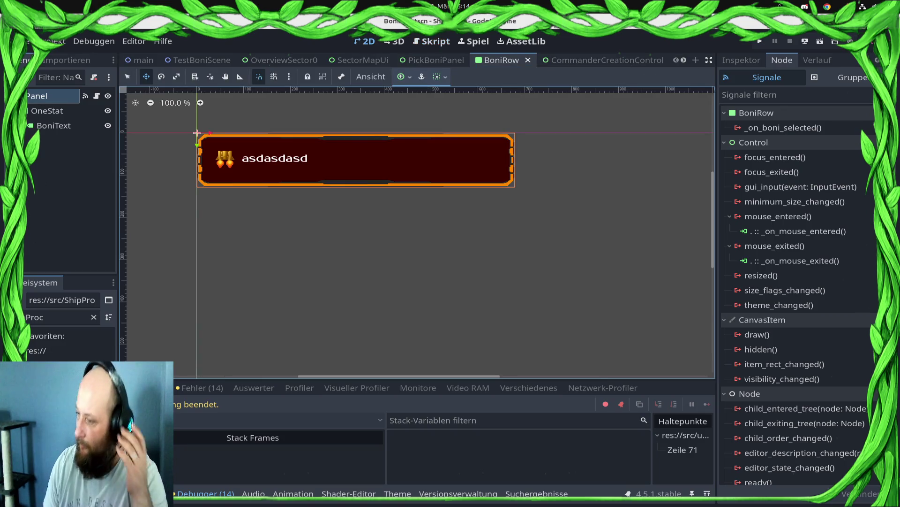
Step: Open the BoniRow.gd script in the script editor and widen its code area
{"action": "left_click", "coordinate": [422, 45]}
{"action": "scroll", "coordinate": [497, 258], "scroll_direction": "down", "scroll_amount": 2}
{"action": "scroll", "coordinate": [489, 238], "scroll_direction": "up", "scroll_amount": 6}
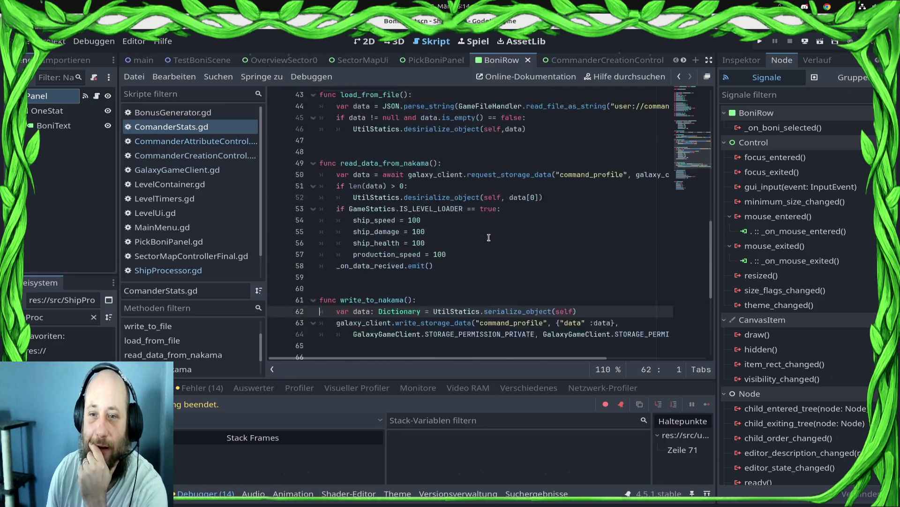
{"action": "scroll", "coordinate": [488, 237], "scroll_direction": "up", "scroll_amount": 14}
{"action": "left_click", "coordinate": [97, 96]}
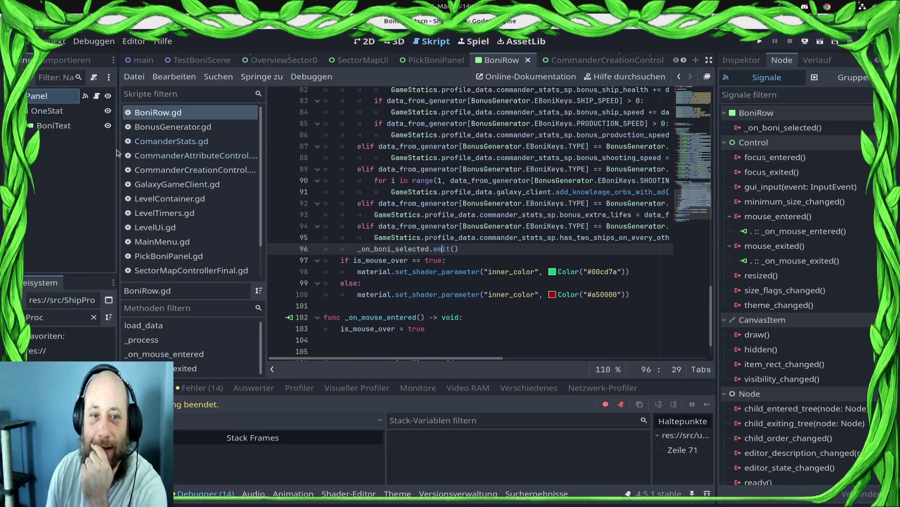
{"action": "left_click_drag", "start_coordinate": [116, 149], "coordinate": [83, 150]}
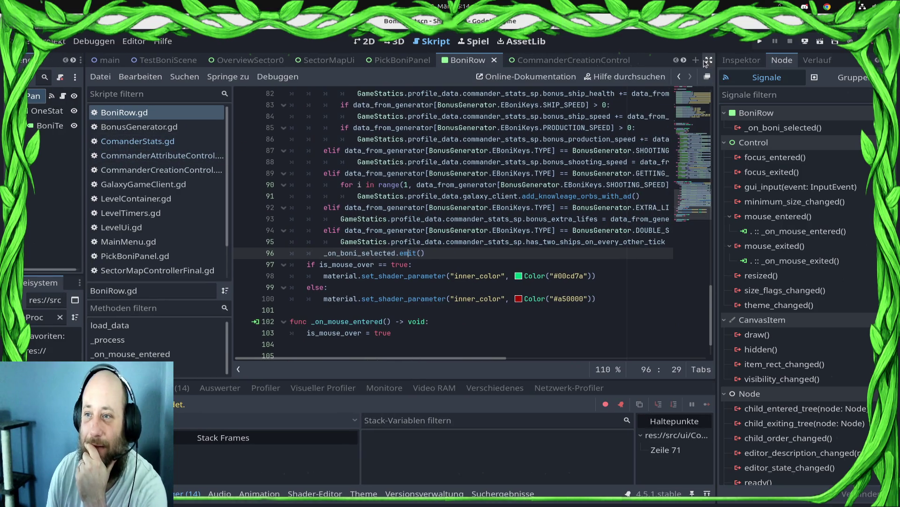
{"action": "left_click", "coordinate": [709, 61]}
{"action": "scroll", "coordinate": [615, 190], "scroll_direction": "up", "scroll_amount": 4}
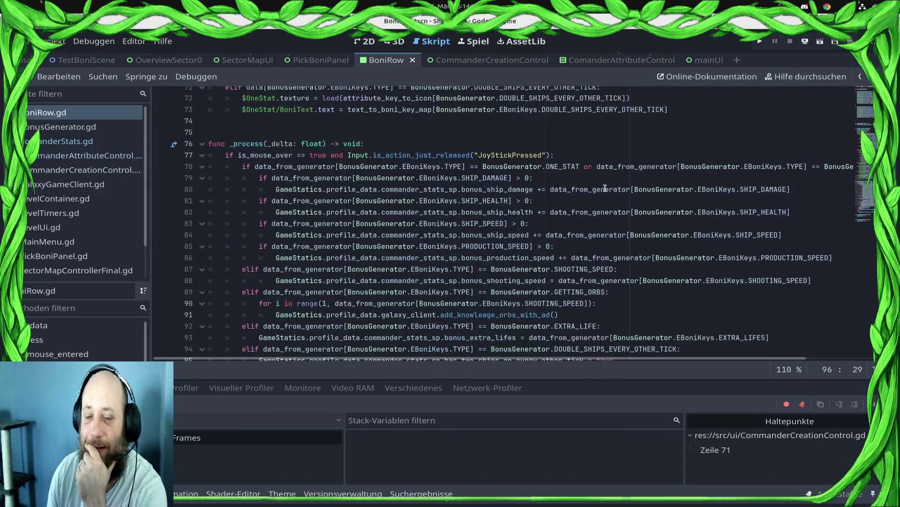
{"action": "scroll", "coordinate": [423, 203], "scroll_direction": "up", "scroll_amount": 10}
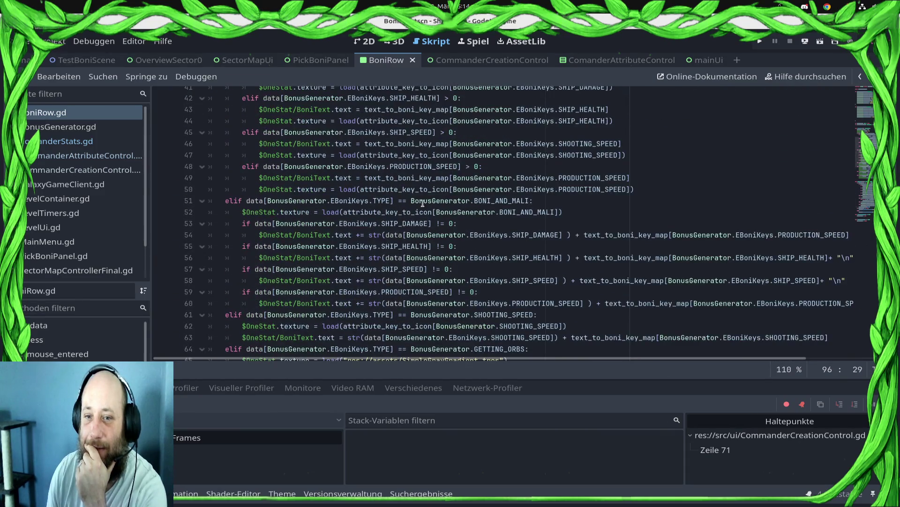
{"action": "scroll", "coordinate": [455, 279], "scroll_direction": "down", "scroll_amount": 3}
{"action": "scroll", "coordinate": [497, 247], "scroll_direction": "down", "scroll_amount": 2}
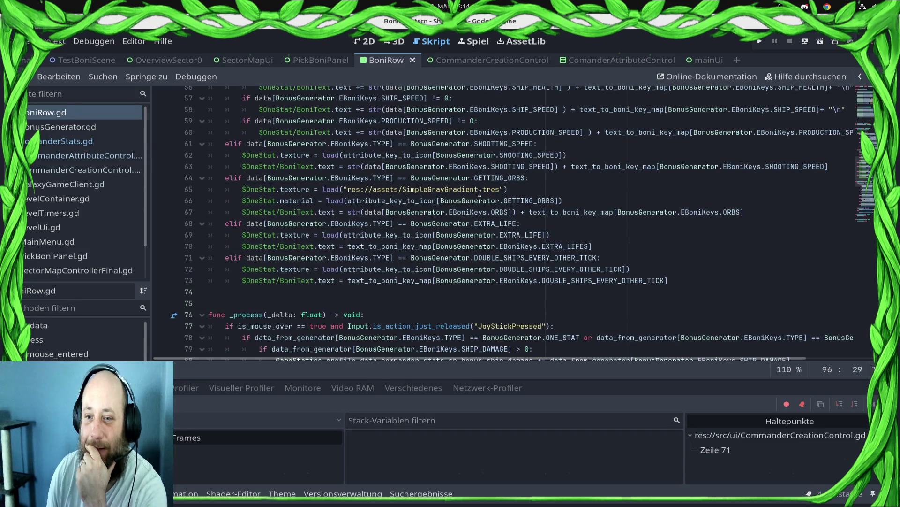
{"action": "scroll", "coordinate": [497, 225], "scroll_direction": "up", "scroll_amount": 8}
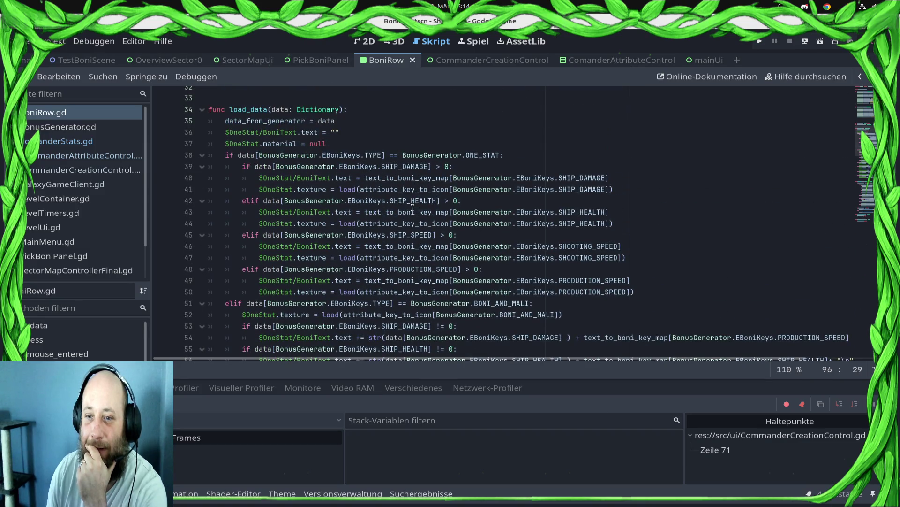
{"action": "double_click", "coordinate": [413, 201]}
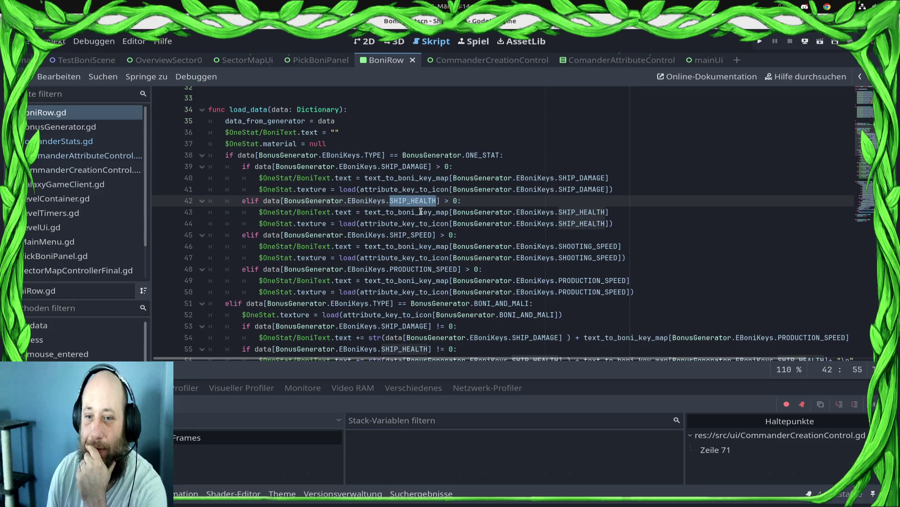
{"action": "double_click", "coordinate": [421, 212]}
{"action": "double_click", "coordinate": [544, 212]}
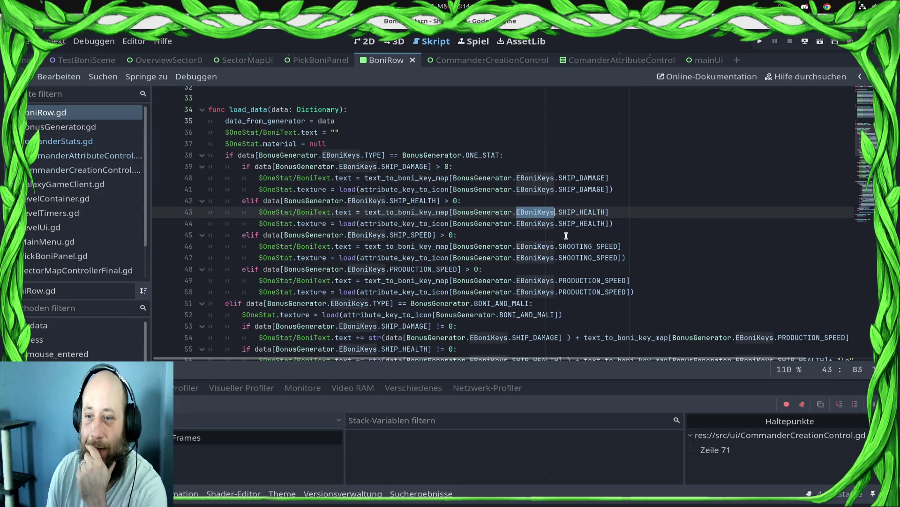
{"action": "double_click", "coordinate": [586, 212]}
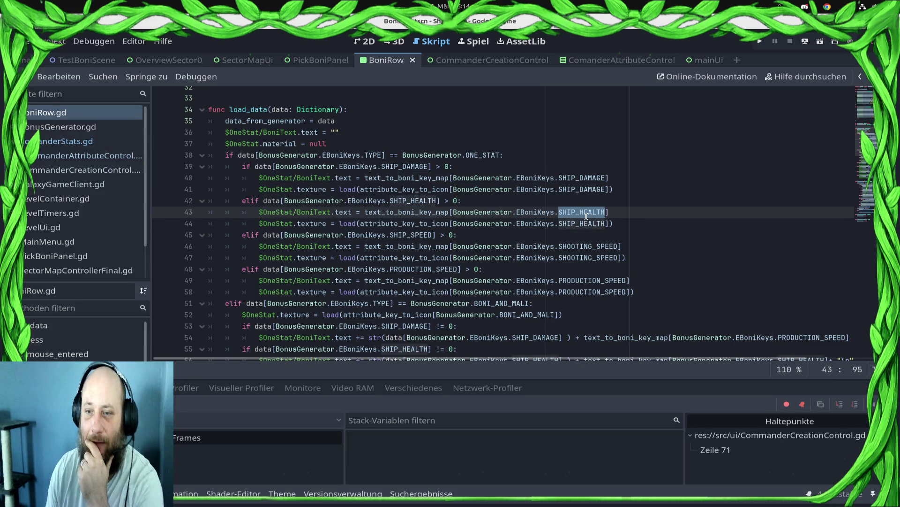
{"action": "left_click", "coordinate": [406, 217], "text": "ctrl"}
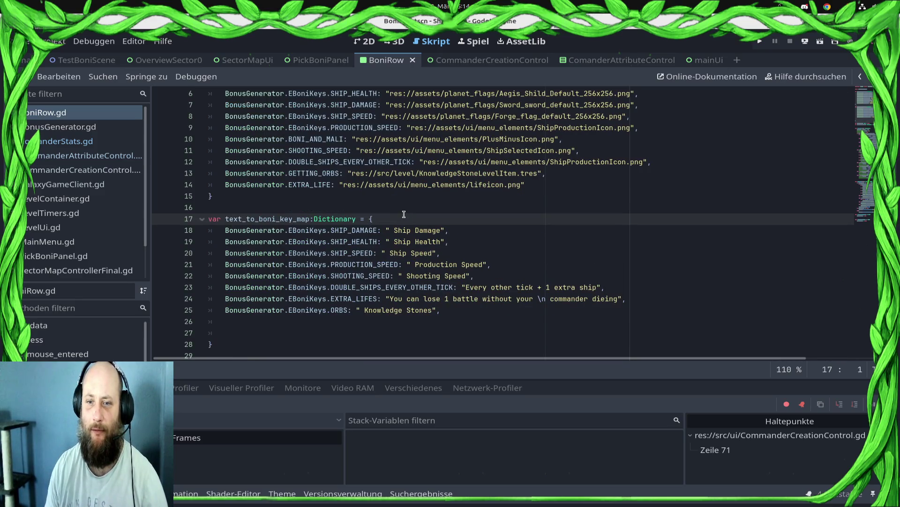
{"action": "scroll", "coordinate": [411, 214], "scroll_direction": "down", "scroll_amount": 13}
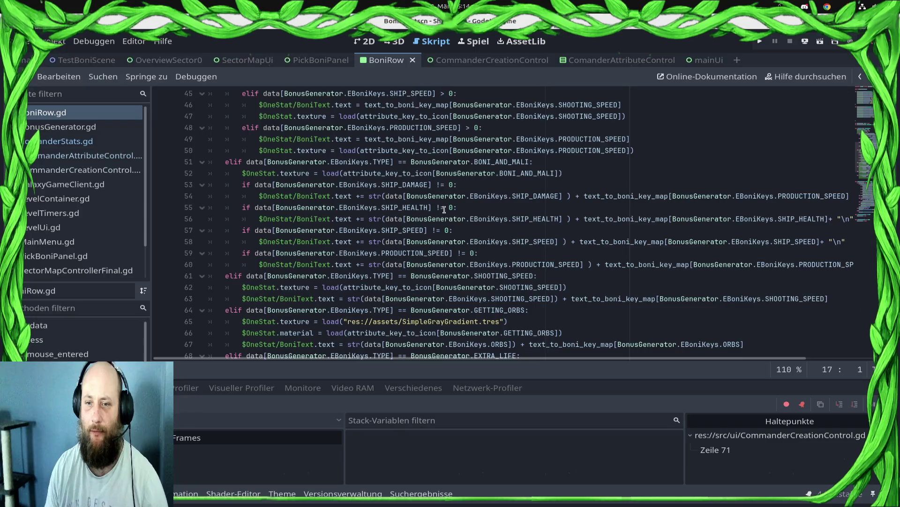
{"action": "scroll", "coordinate": [422, 218], "scroll_direction": "up", "scroll_amount": 2}
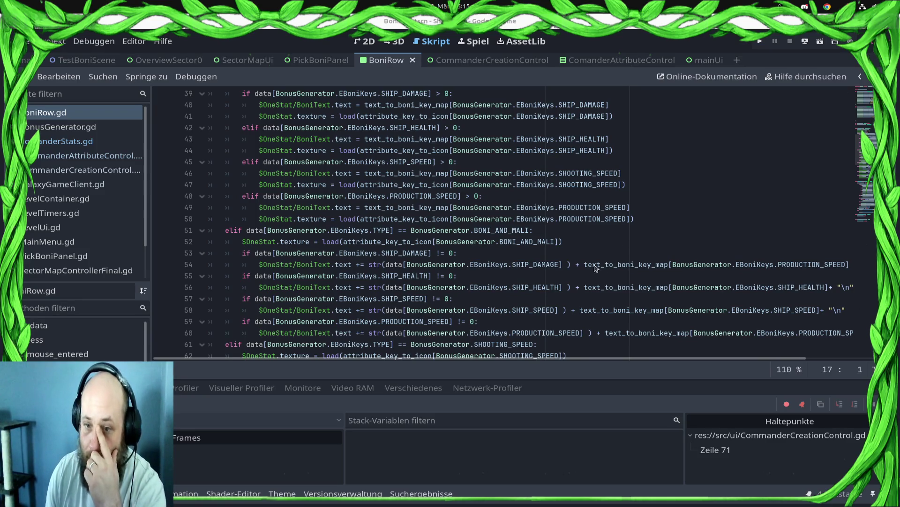
{"action": "scroll", "coordinate": [431, 205], "scroll_direction": "up", "scroll_amount": 1}
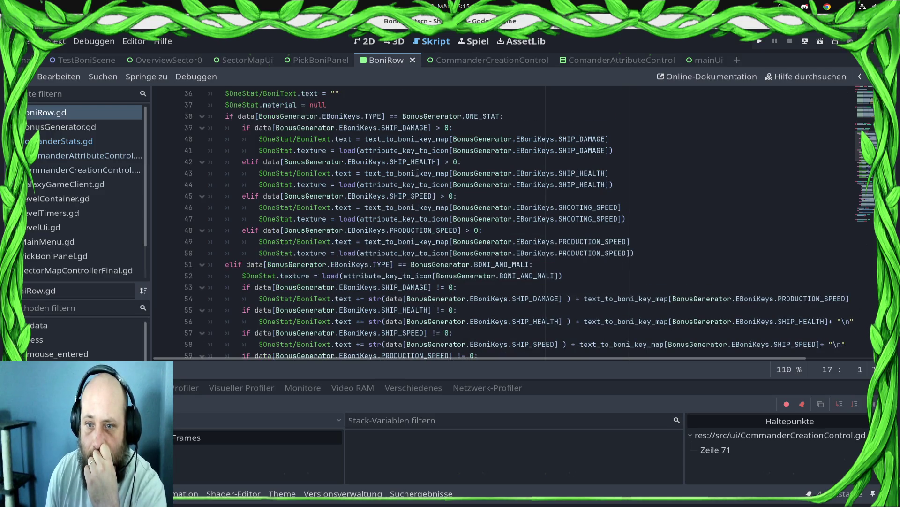
{"action": "mouse_move", "coordinate": [369, 185]}
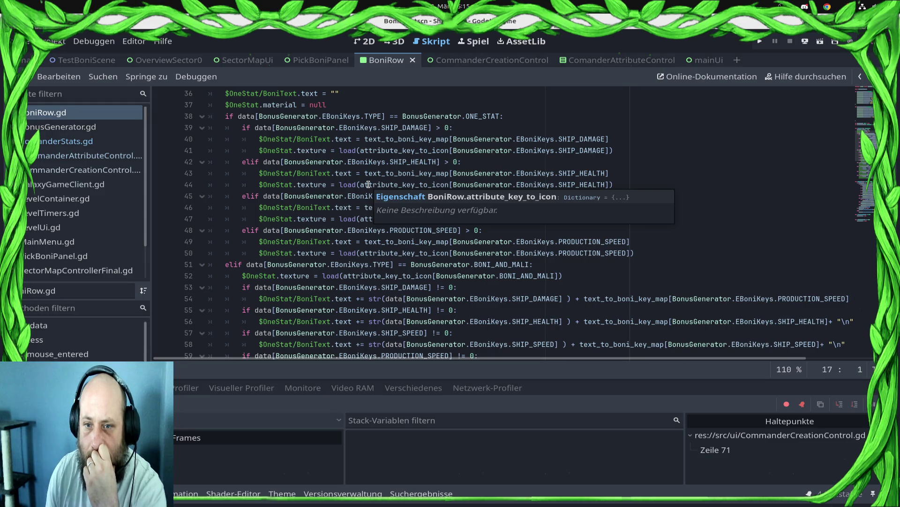
{"action": "double_click", "coordinate": [402, 186]}
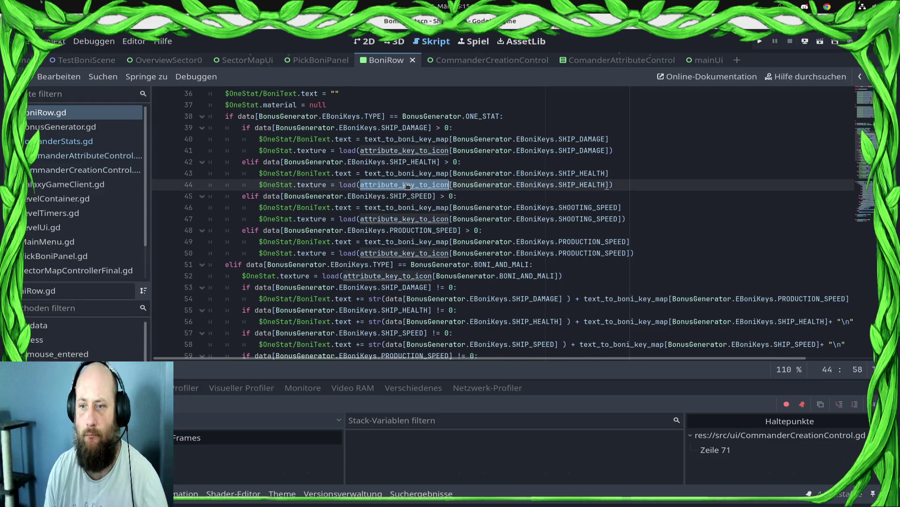
{"action": "left_click", "coordinate": [408, 186], "text": "ctrl"}
{"action": "double_click", "coordinate": [345, 154]}
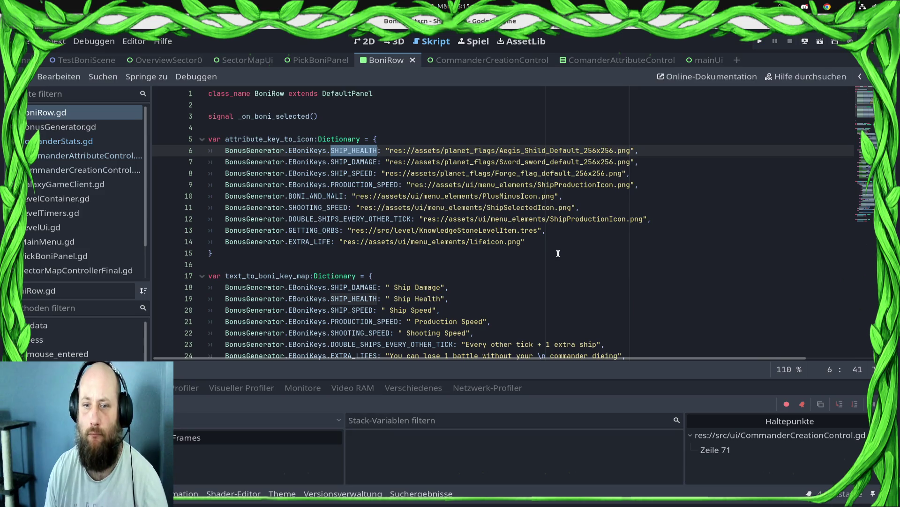
{"action": "double_click", "coordinate": [528, 149]}
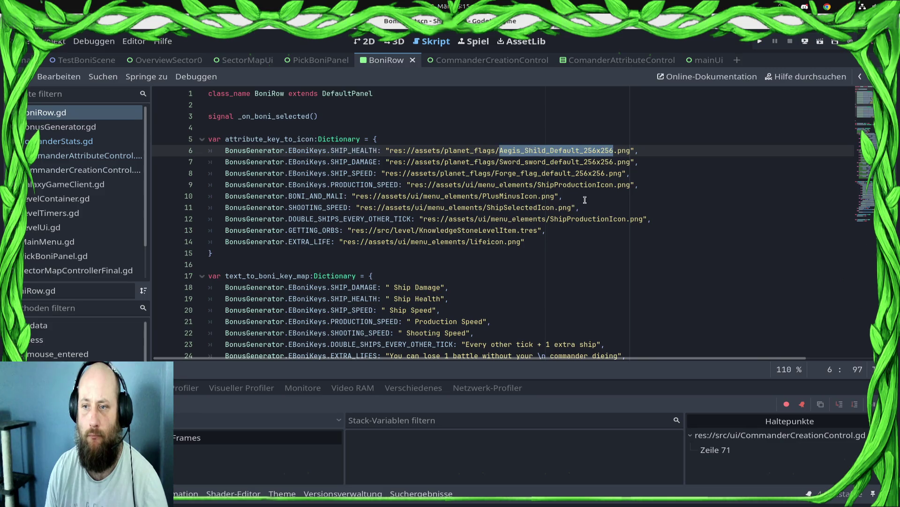
{"action": "scroll", "coordinate": [592, 265], "scroll_direction": "down", "scroll_amount": 10}
{"action": "scroll", "coordinate": [591, 264], "scroll_direction": "down", "scroll_amount": 4}
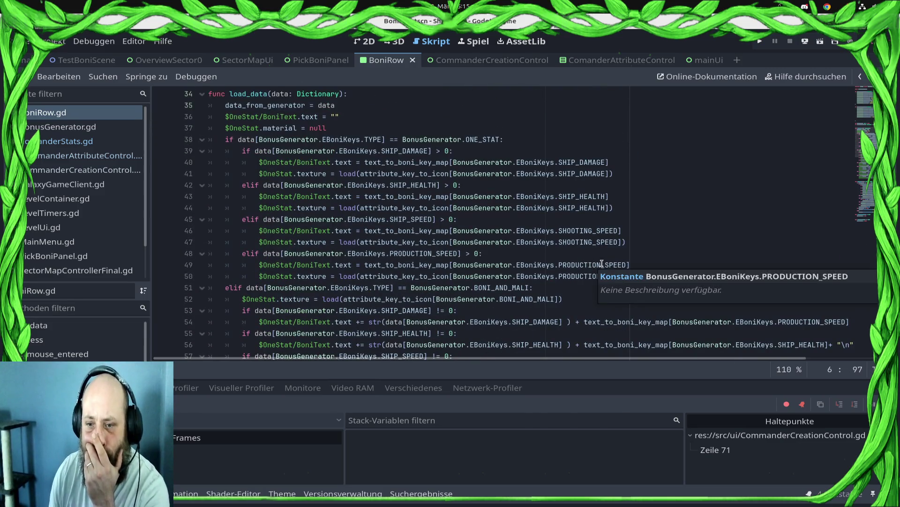
{"action": "scroll", "coordinate": [628, 251], "scroll_direction": "up", "scroll_amount": 2}
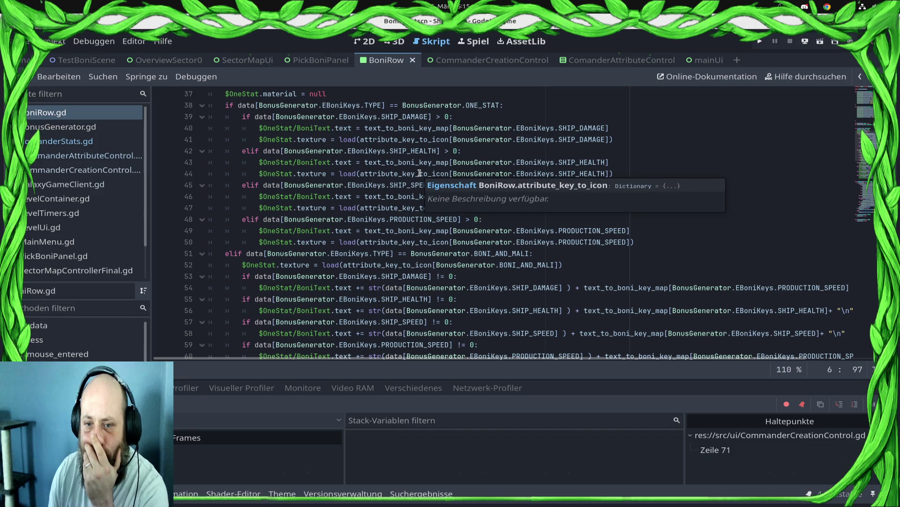
{"action": "scroll", "coordinate": [422, 183], "scroll_direction": "down", "scroll_amount": 8}
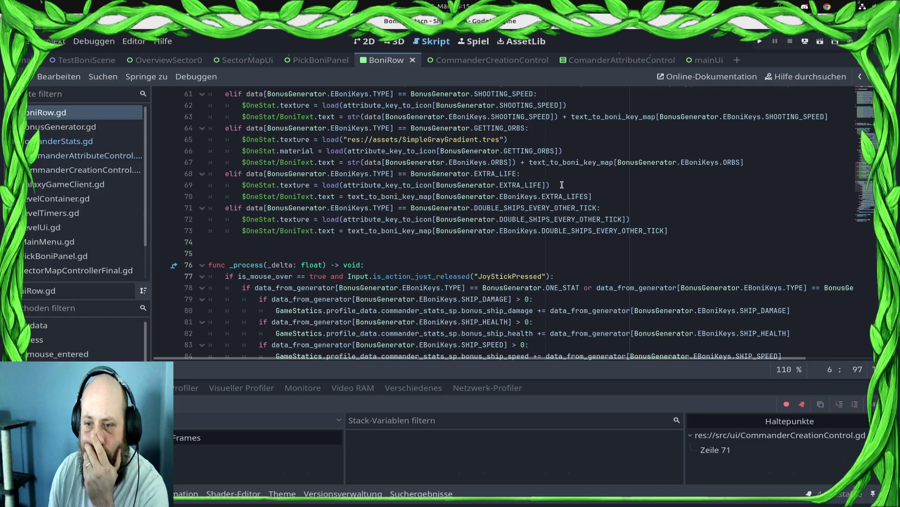
{"action": "double_click", "coordinate": [519, 185]}
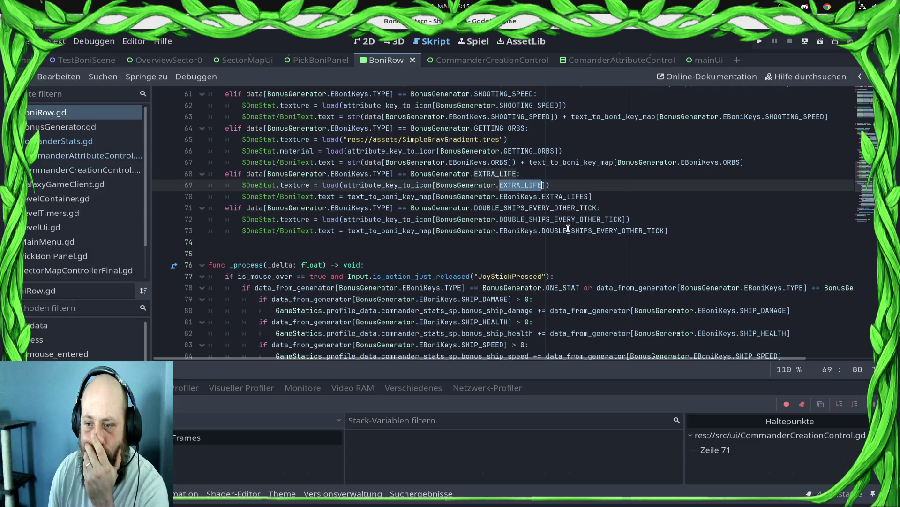
{"action": "scroll", "coordinate": [591, 236], "scroll_direction": "up", "scroll_amount": 1}
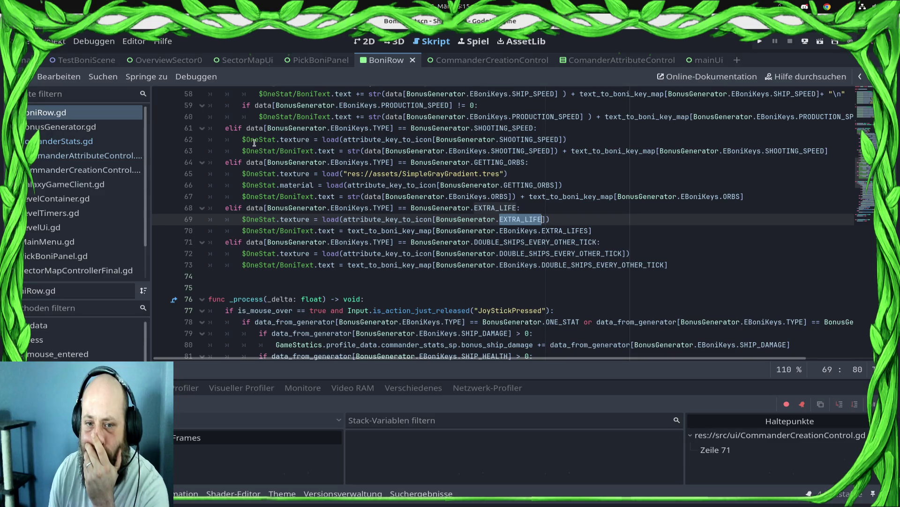
Step: Insert blank lines before the GETTING_ORBS, EXTRA_LIFE, DOUBLE_SHIPS and SHOOTING_SPEED elif branches in load_data
{"action": "left_click", "coordinate": [214, 162]}
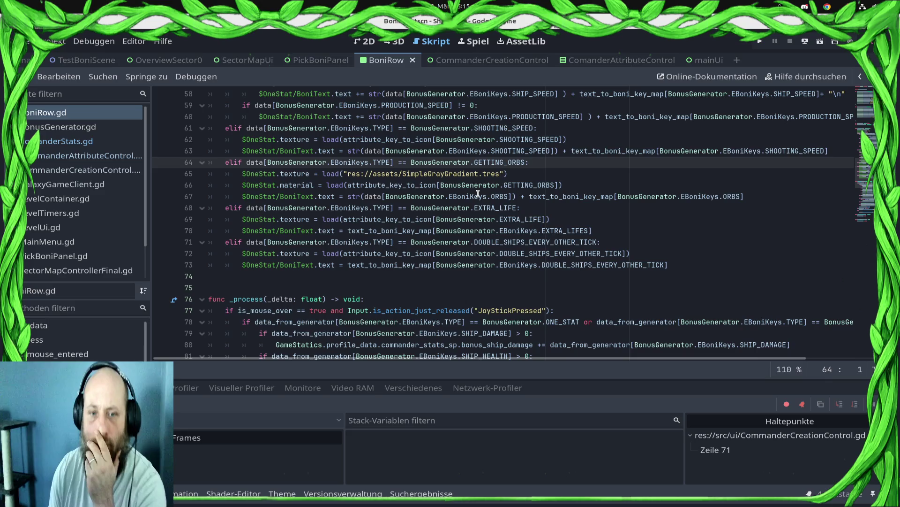
{"action": "key", "text": "Return"}
{"action": "key", "text": "Down"}
{"action": "key", "text": "Down"}
{"action": "key", "text": "Down"}
{"action": "key", "text": "Return"}
{"action": "key", "text": "Down"}
{"action": "key", "text": "Down"}
{"action": "key", "text": "Down"}
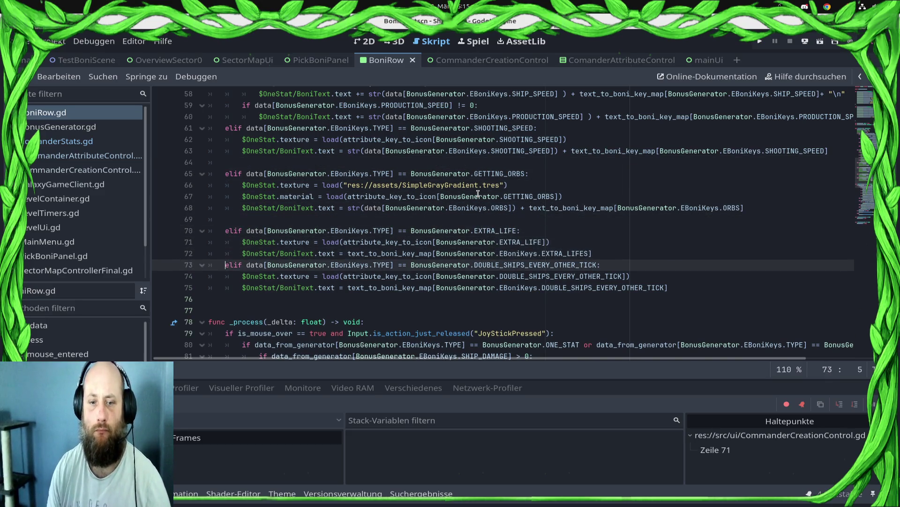
{"action": "key", "text": "Return"}
{"action": "key", "text": "Up"}
{"action": "key", "text": "Up"}
{"action": "key", "text": "Up"}
{"action": "key", "text": "Down"}
{"action": "key", "text": "Down"}
{"action": "key", "text": "Down"}
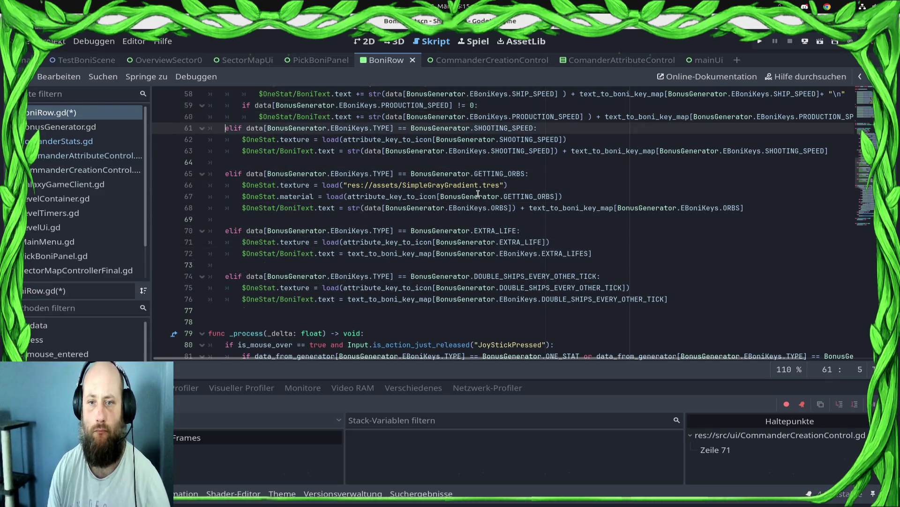
{"action": "key", "text": "Return"}
{"action": "key", "text": "Up"}
{"action": "key", "text": "Up"}
{"action": "key", "text": "Up"}
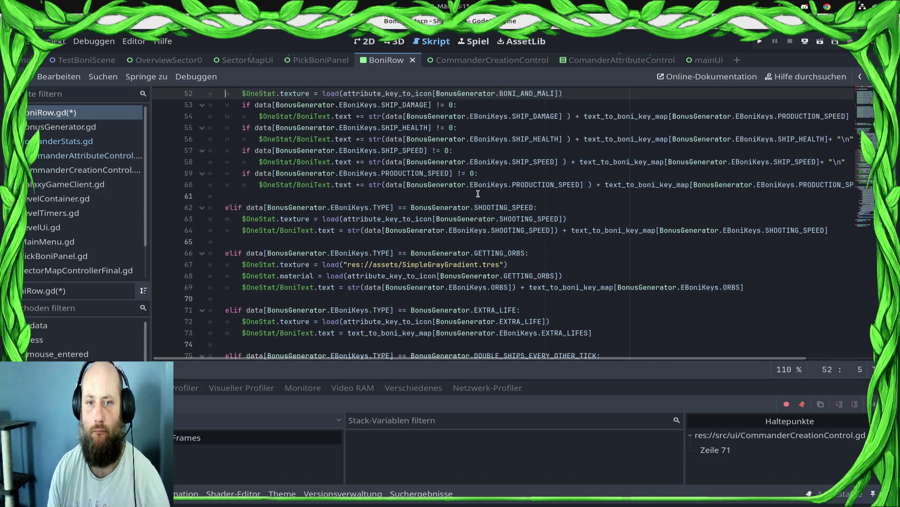
Step: Add a blank line above the SHIP_DAMAGE check and end its bonus text with + "\n"
{"action": "scroll", "coordinate": [477, 194], "scroll_direction": "up", "scroll_amount": 1}
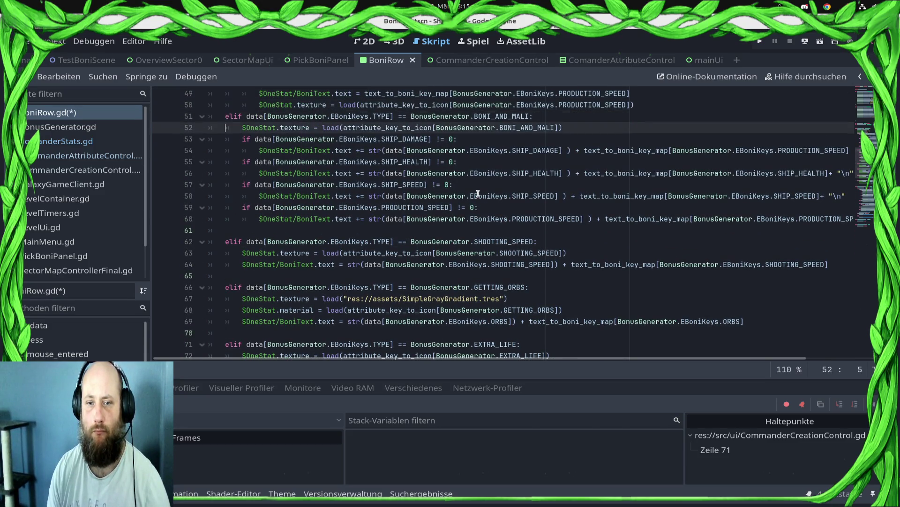
{"action": "key", "text": "Down"}
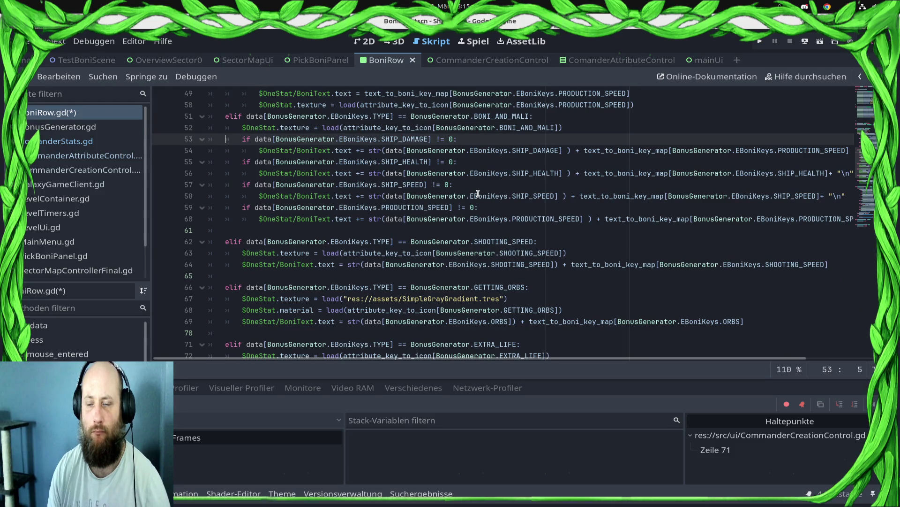
{"action": "key", "text": "Return"}
{"action": "key", "text": "Down"}
{"action": "key", "text": "Down"}
{"action": "key", "text": "Down"}
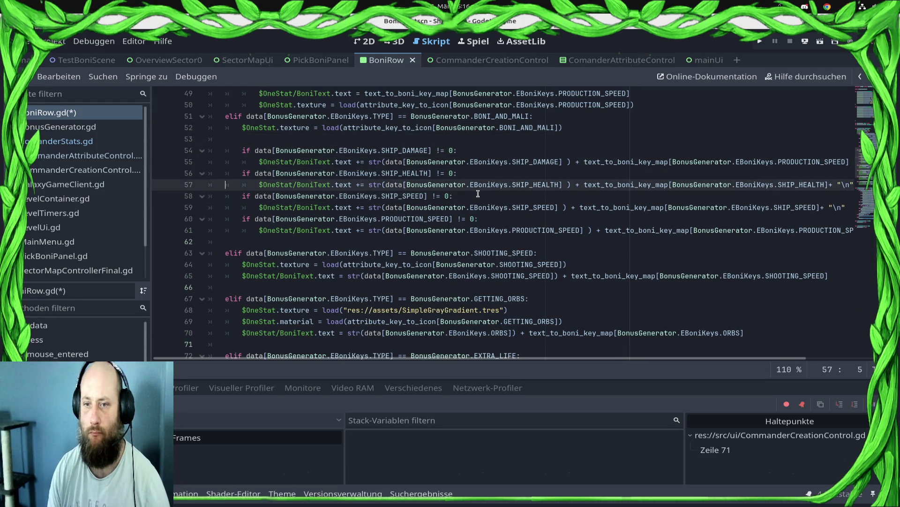
{"action": "key", "text": "Up"}
{"action": "key", "text": "Up"}
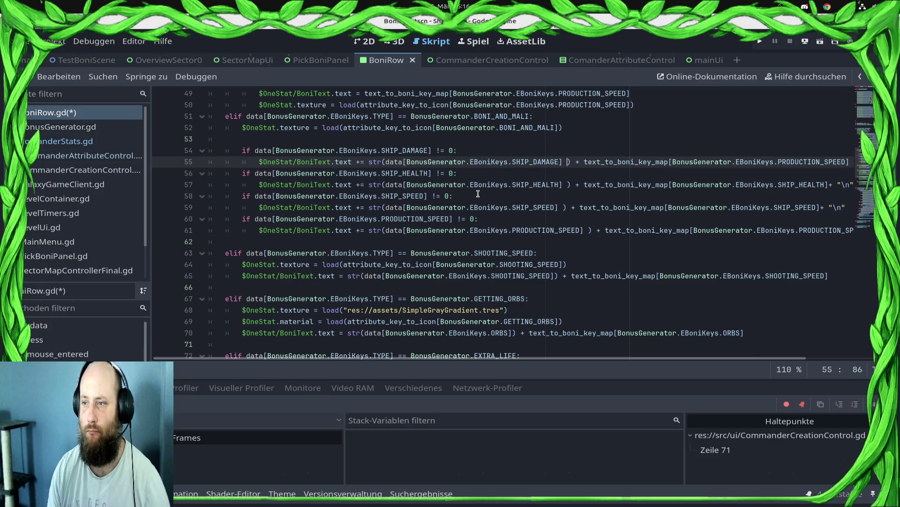
{"action": "key", "text": "End"}
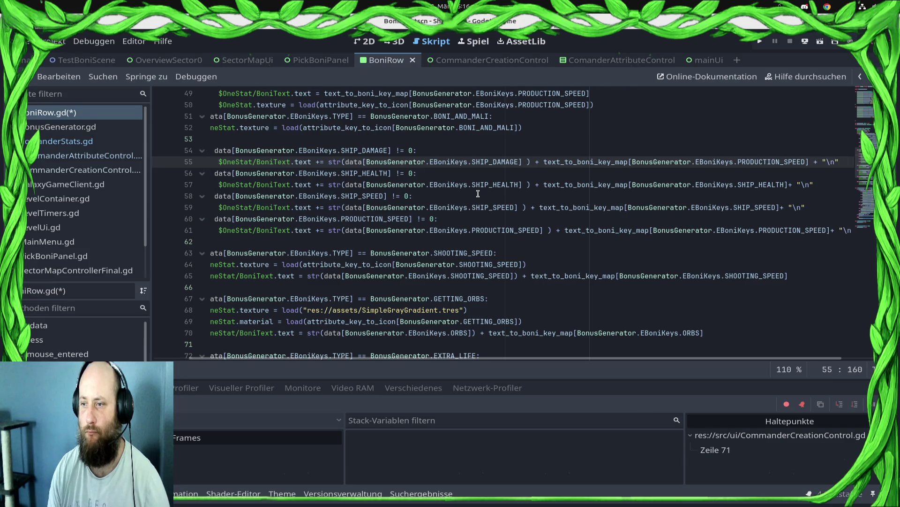
Step: Review the label lines up to the BONI_AND_MALI icon entry, then leave distraction-free mode
{"action": "key", "text": "Up"}
{"action": "key", "text": "Up"}
{"action": "key", "text": "Up"}
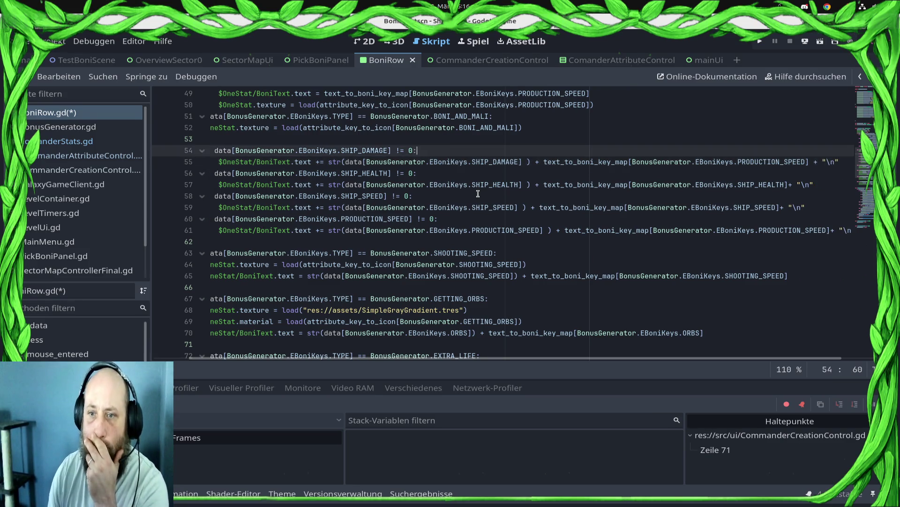
{"action": "key", "text": "Up"}
{"action": "key", "text": "Up"}
{"action": "key", "text": "Up"}
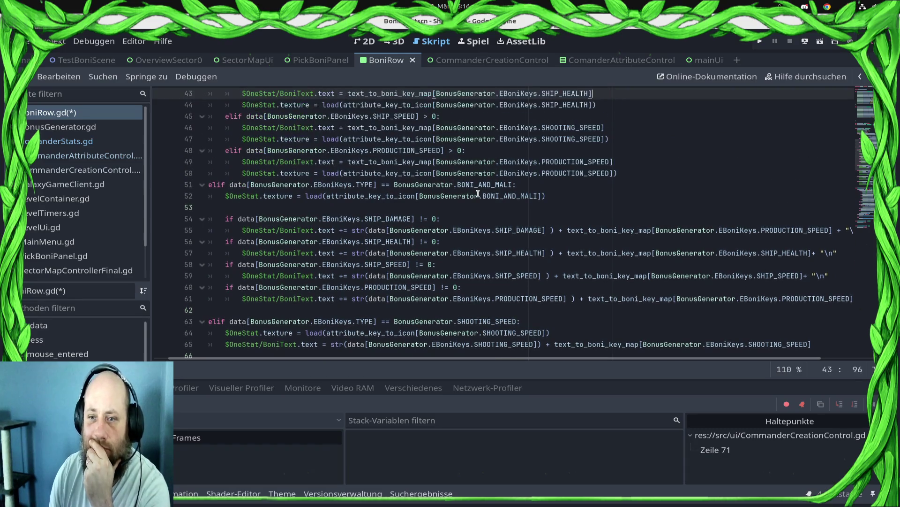
{"action": "key", "text": "Up"}
{"action": "key", "text": "Up"}
{"action": "key", "text": "Up"}
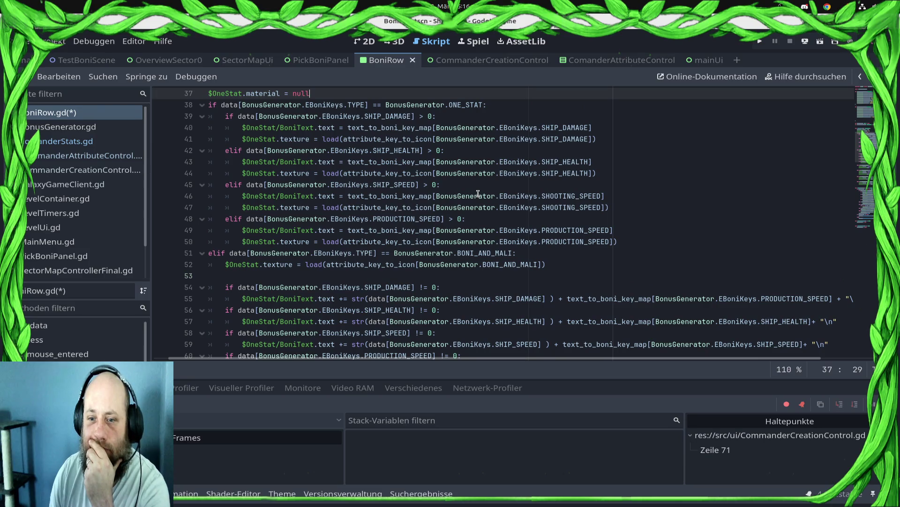
{"action": "key", "text": "Down"}
{"action": "key", "text": "Down"}
{"action": "key", "text": "Down"}
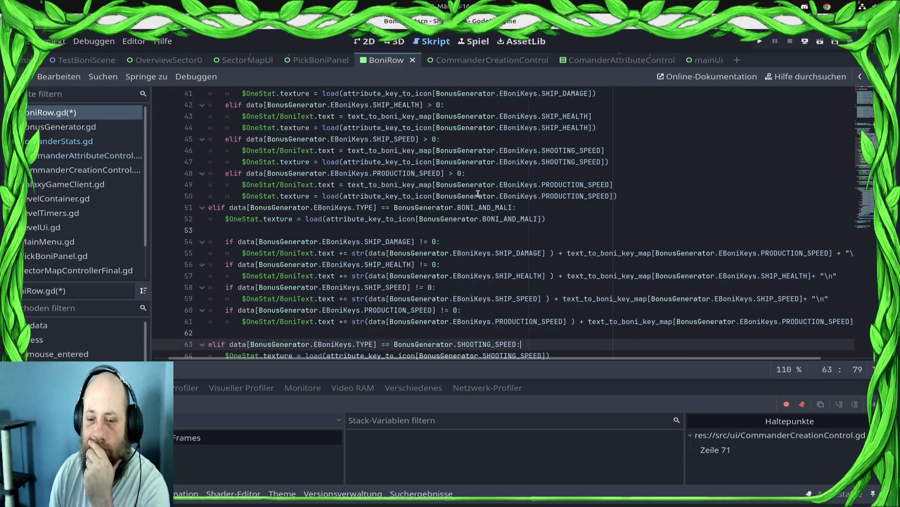
{"action": "key", "text": "Up"}
{"action": "key", "text": "Up"}
{"action": "key", "text": "Up"}
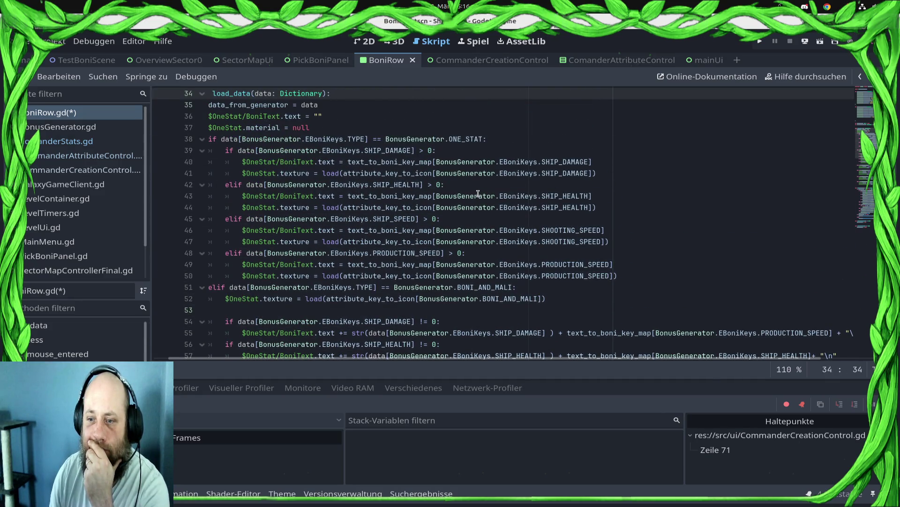
{"action": "key", "text": "Up"}
{"action": "key", "text": "Up"}
{"action": "key", "text": "Up"}
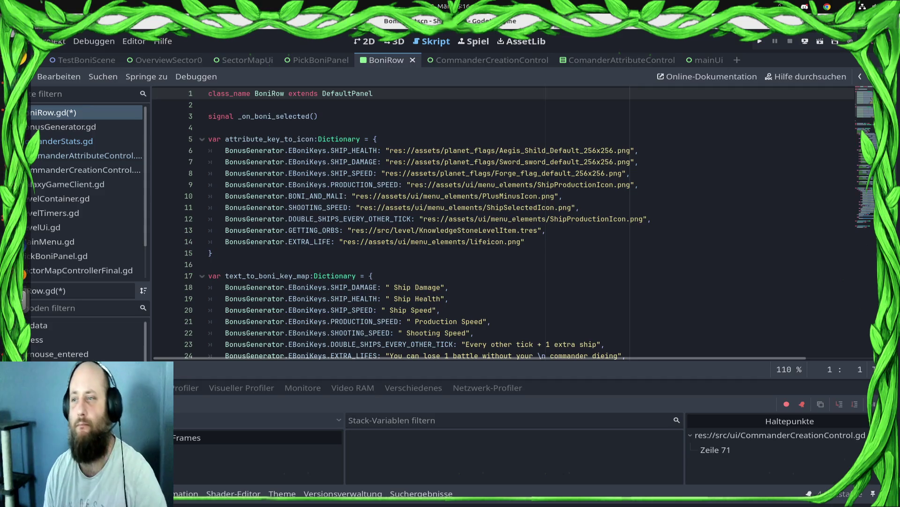
{"action": "key", "text": "ctrl+shift+F11"}
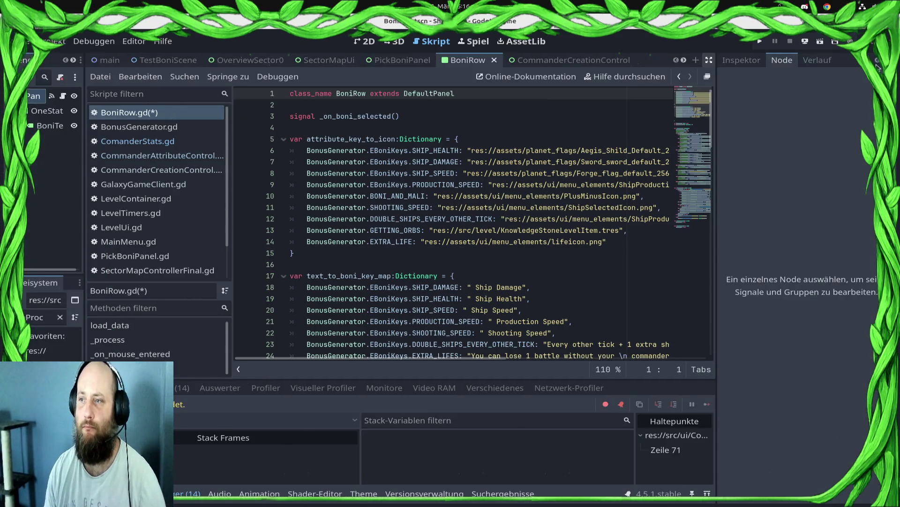
Step: Check the SHIP_HEALTH icon Aegis_Shild_Default_256x256.png, scroll through BoniRow.gd, and run the project
{"action": "left_click", "coordinate": [578, 151]}
{"action": "left_click", "coordinate": [742, 60]}
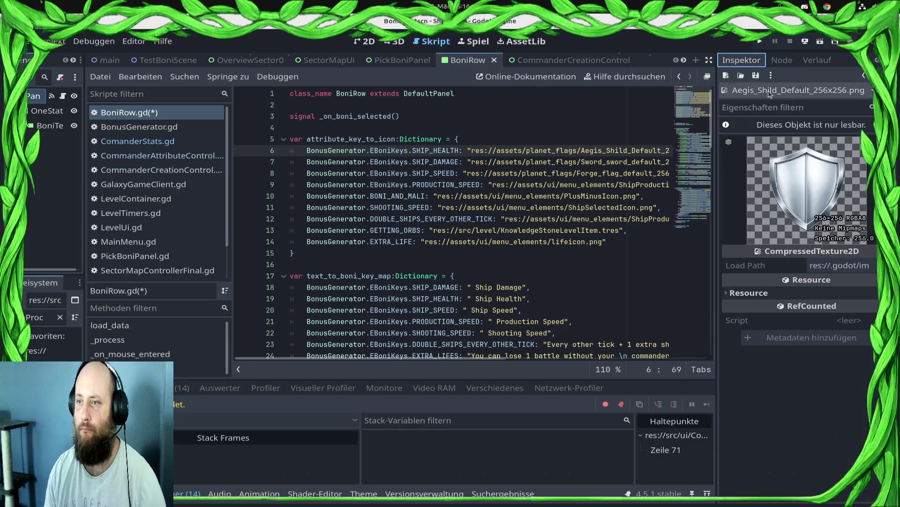
{"action": "scroll", "coordinate": [605, 136], "scroll_direction": "down", "scroll_amount": 10}
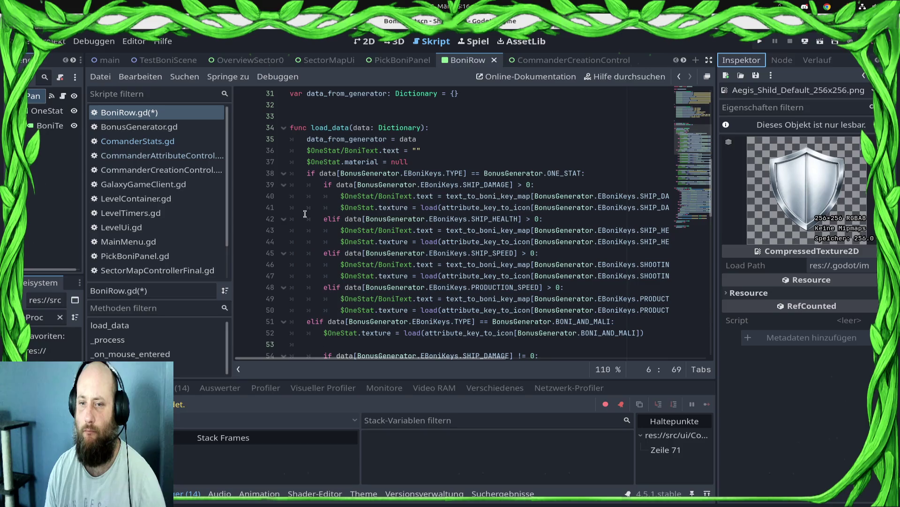
{"action": "scroll", "coordinate": [255, 210], "scroll_direction": "down", "scroll_amount": 5}
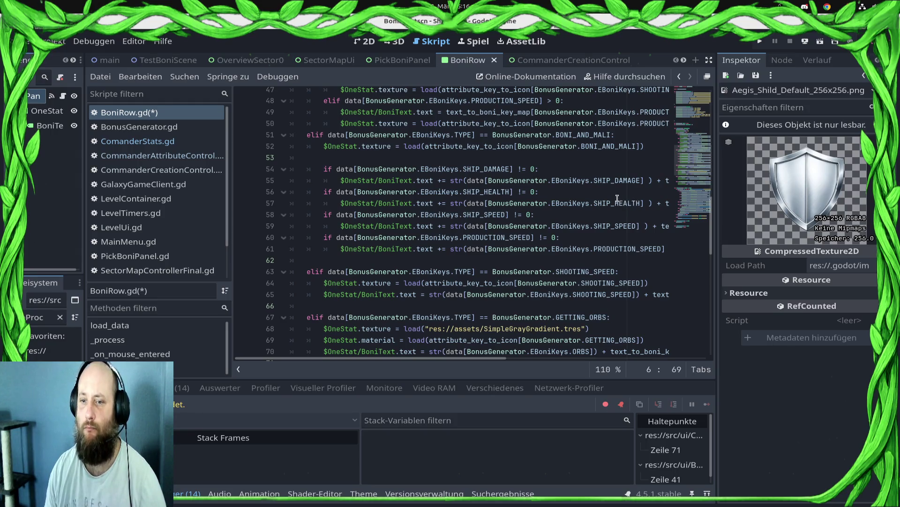
{"action": "scroll", "coordinate": [617, 198], "scroll_direction": "down", "scroll_amount": 2}
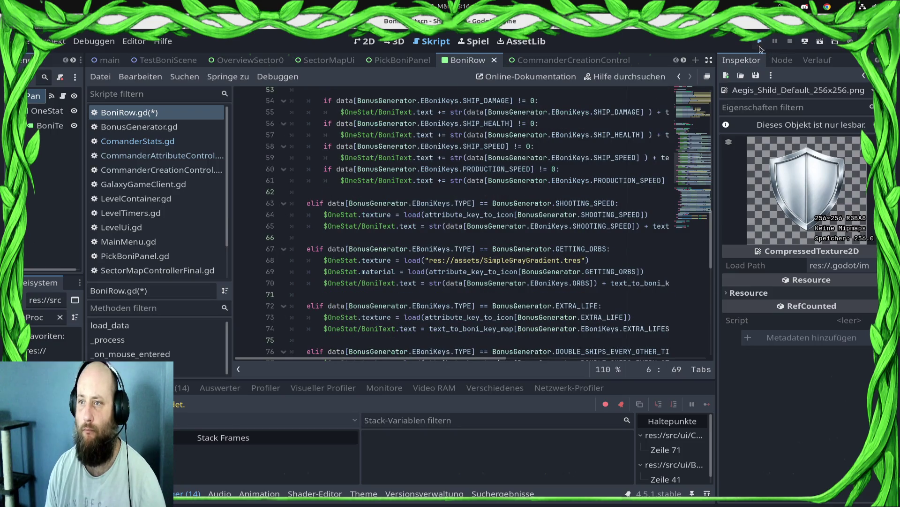
{"action": "left_click", "coordinate": [760, 45]}
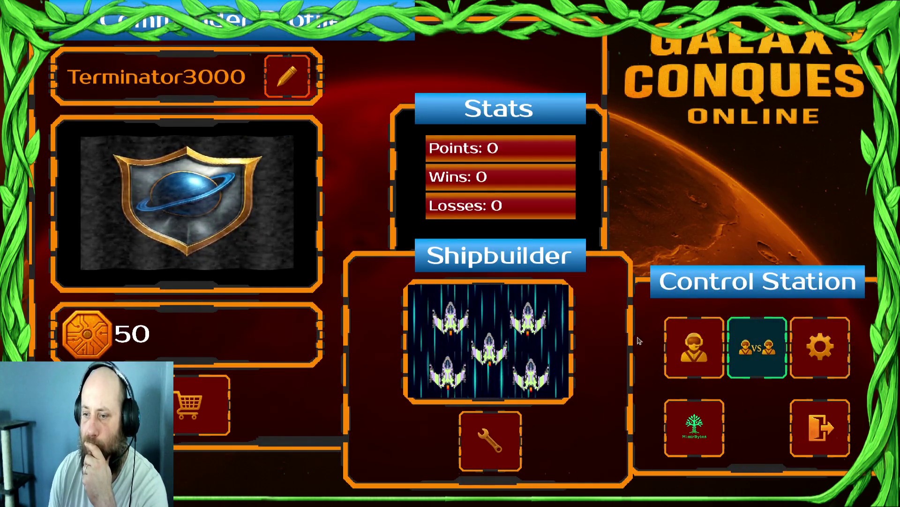
Step: Start single-player, select the red sector beside the ship, and accept the Draxal Homesector mission
{"action": "left_click", "coordinate": [701, 347]}
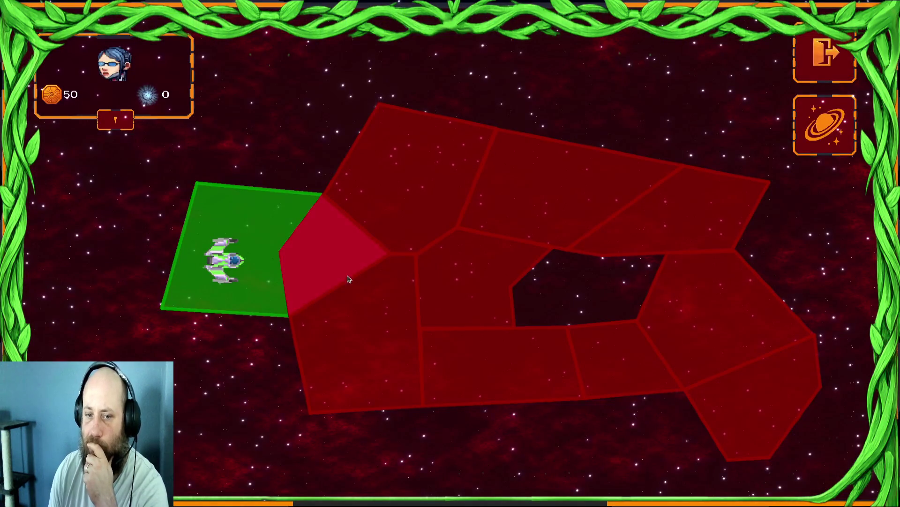
{"action": "left_click", "coordinate": [341, 273]}
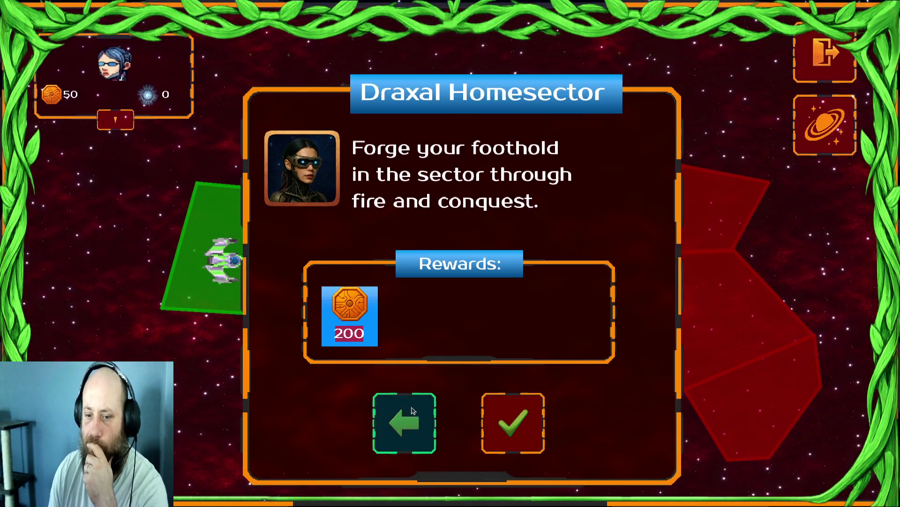
{"action": "left_click", "coordinate": [531, 412]}
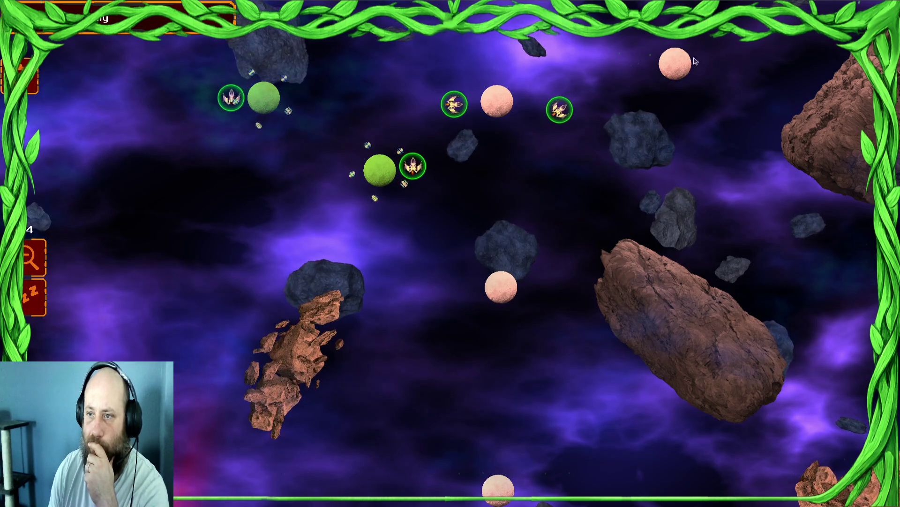
Step: Pan across the battlefield and send ships from the green planets to the nearby and lower pink planets
{"action": "key", "text": "Right"}
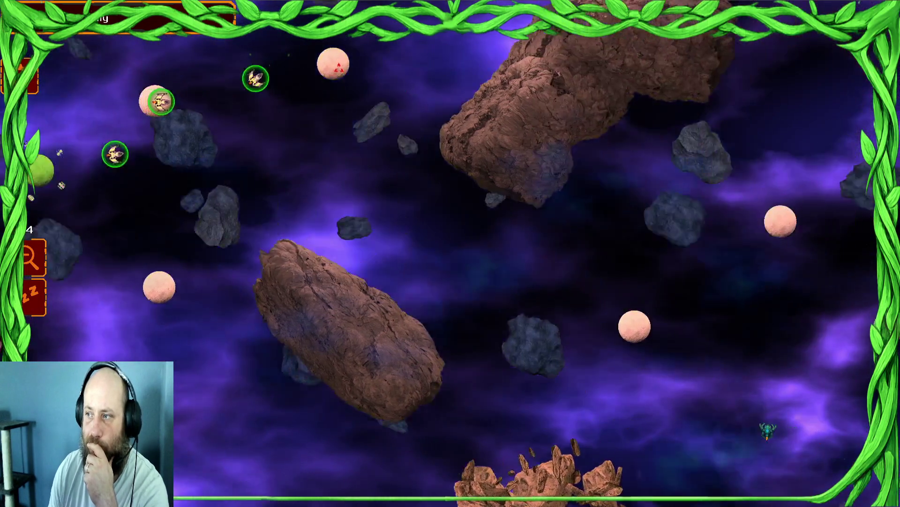
{"action": "key", "text": "Right"}
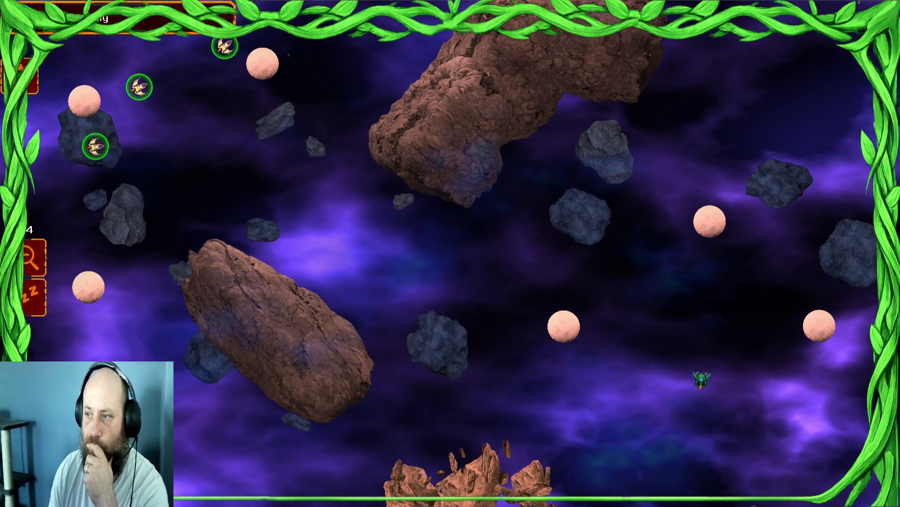
{"action": "key", "text": "Left"}
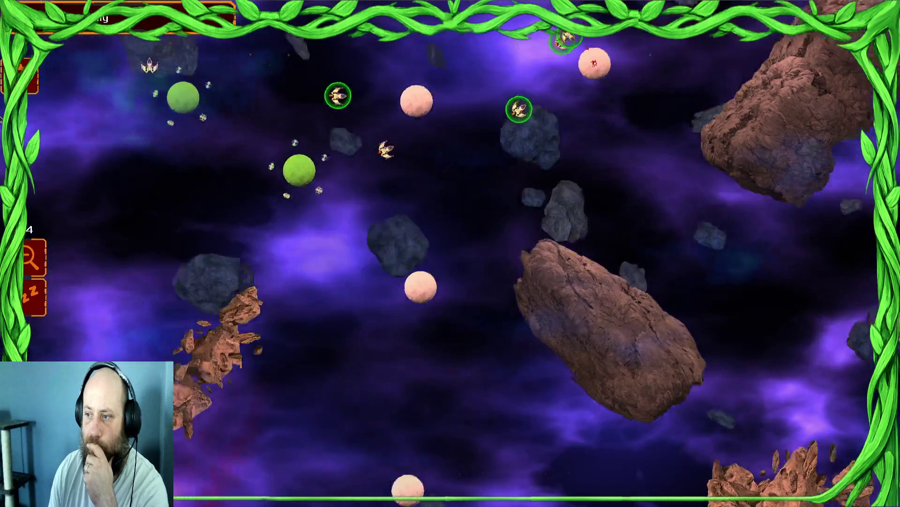
{"action": "key", "text": "Right"}
{"action": "key", "text": "Left"}
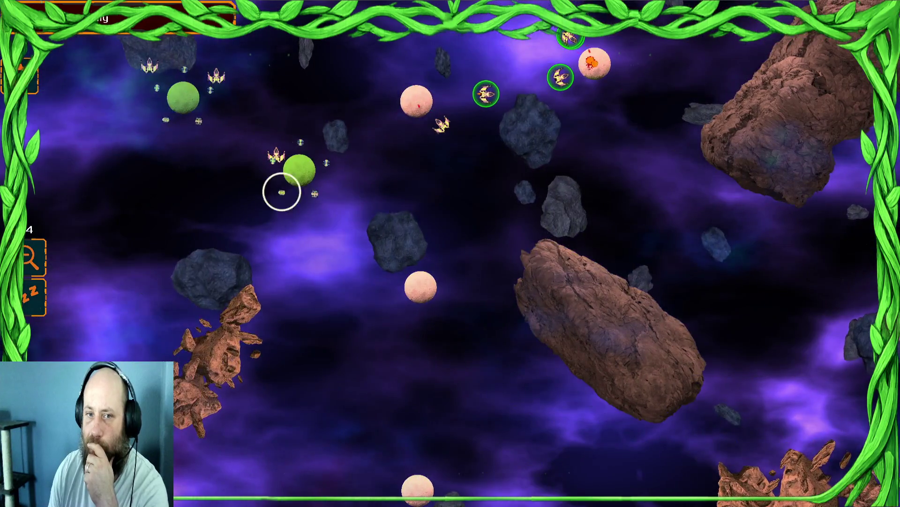
{"action": "key", "text": "Left"}
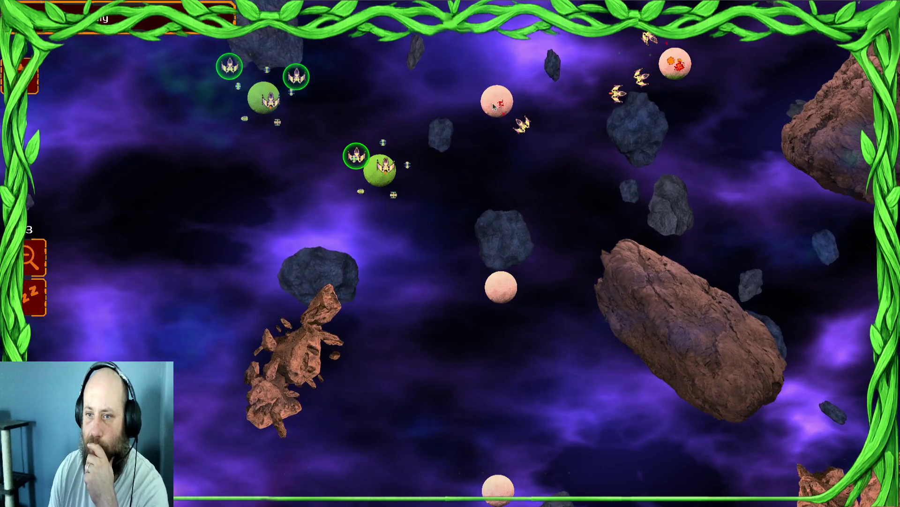
{"action": "left_click", "coordinate": [378, 170]}
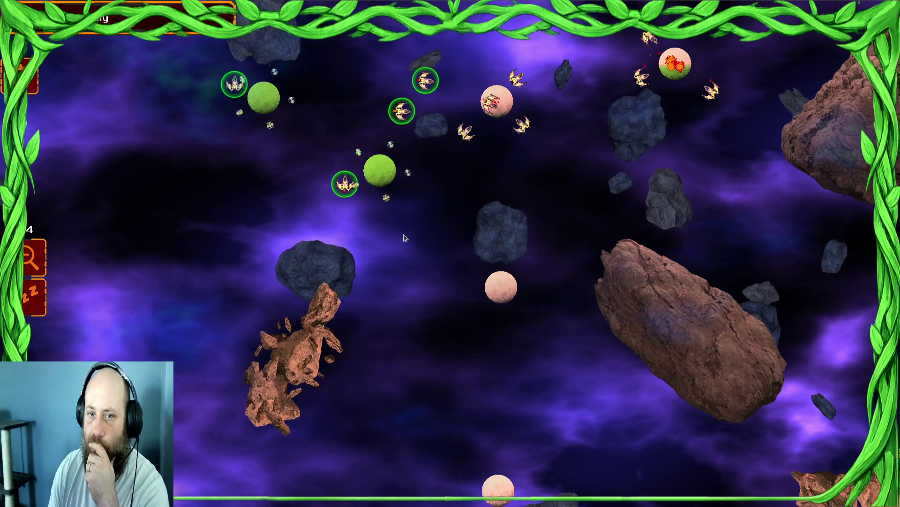
{"action": "left_click", "coordinate": [495, 289]}
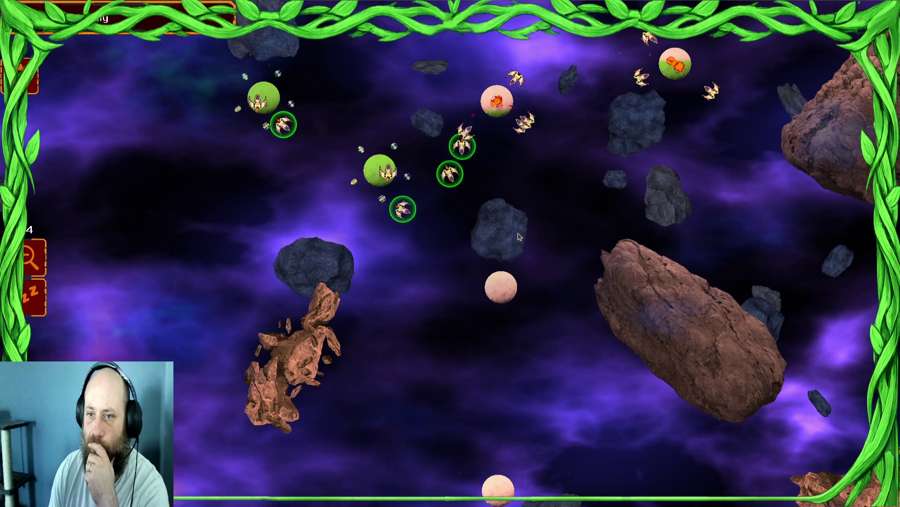
{"action": "scroll", "coordinate": [266, 269], "scroll_direction": "down", "scroll_amount": 3}
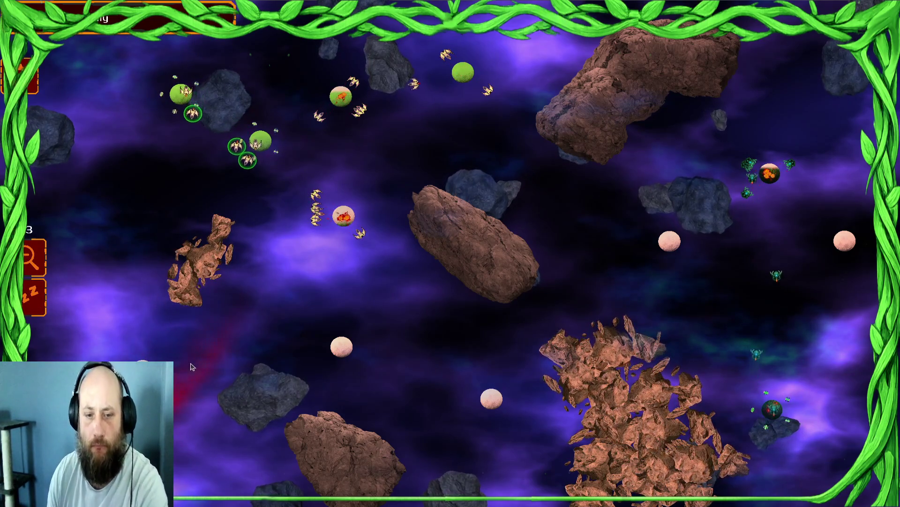
Step: Select ships around the upper and centre planets and send them toward the pink planets
{"action": "left_click_drag", "start_coordinate": [394, 49], "coordinate": [526, 124]}
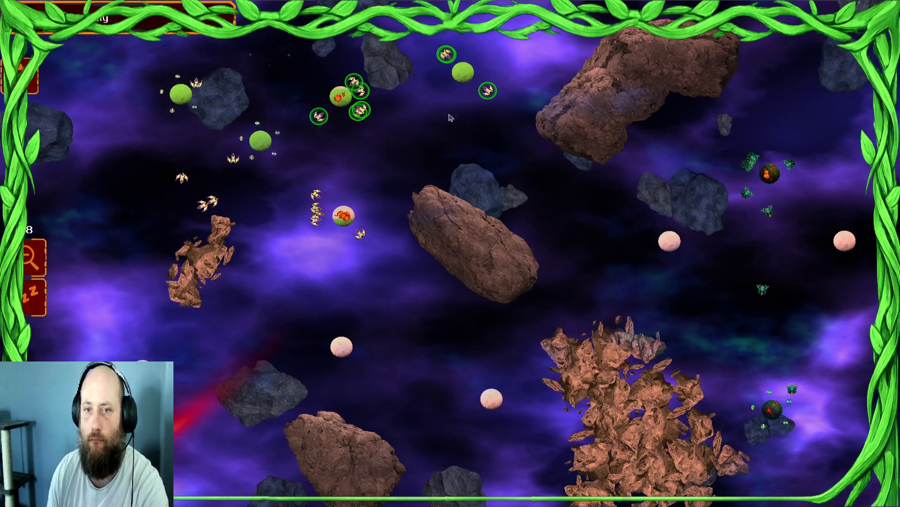
{"action": "mouse_move", "coordinate": [426, 84]}
{"action": "left_mouse_down"}
{"action": "mouse_move", "coordinate": [283, 126]}
{"action": "mouse_move", "coordinate": [91, 118]}
{"action": "left_mouse_up"}
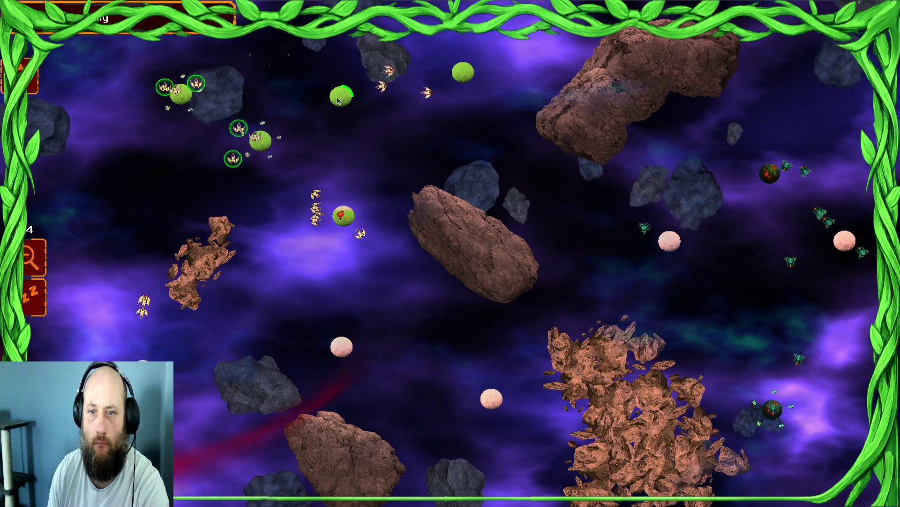
{"action": "left_click_drag", "start_coordinate": [344, 239], "coordinate": [413, 272]}
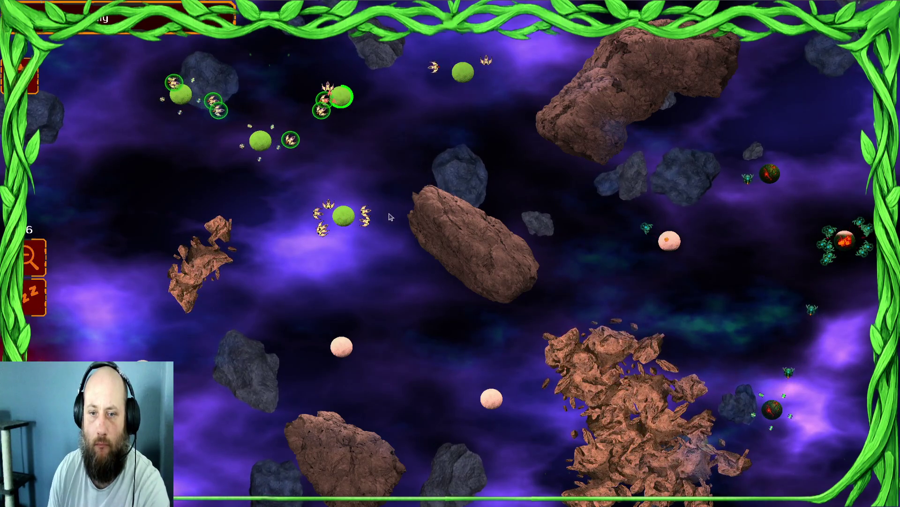
{"action": "left_click_drag", "start_coordinate": [445, 307], "coordinate": [445, 307]}
{"action": "left_click", "coordinate": [341, 347]}
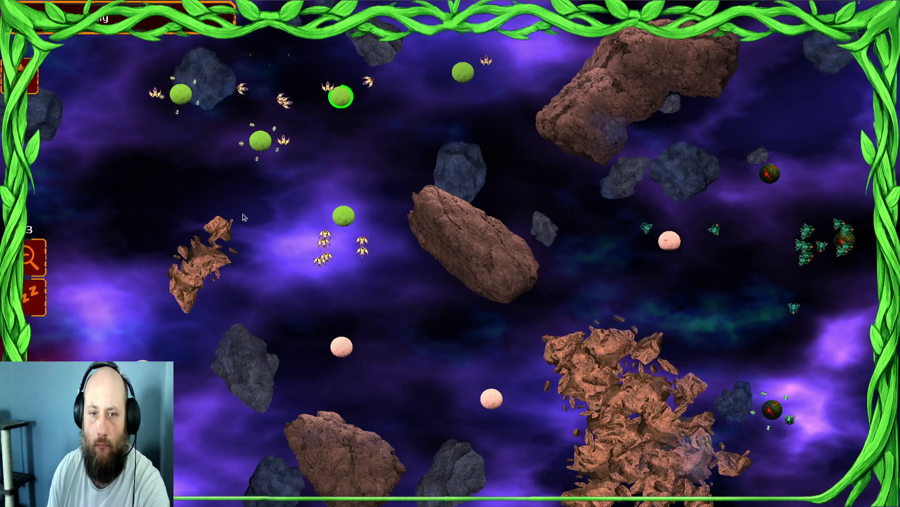
{"action": "left_click", "coordinate": [182, 99]}
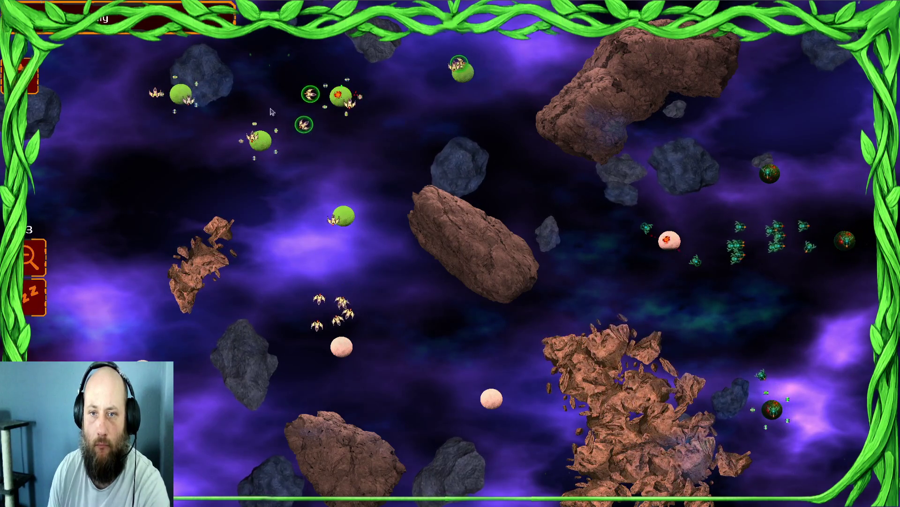
Step: Select further ship groups near the upper planets, the pink planet and the lower area
{"action": "left_click_drag", "start_coordinate": [436, 104], "coordinate": [436, 105]}
{"action": "left_click_drag", "start_coordinate": [380, 313], "coordinate": [380, 313]}
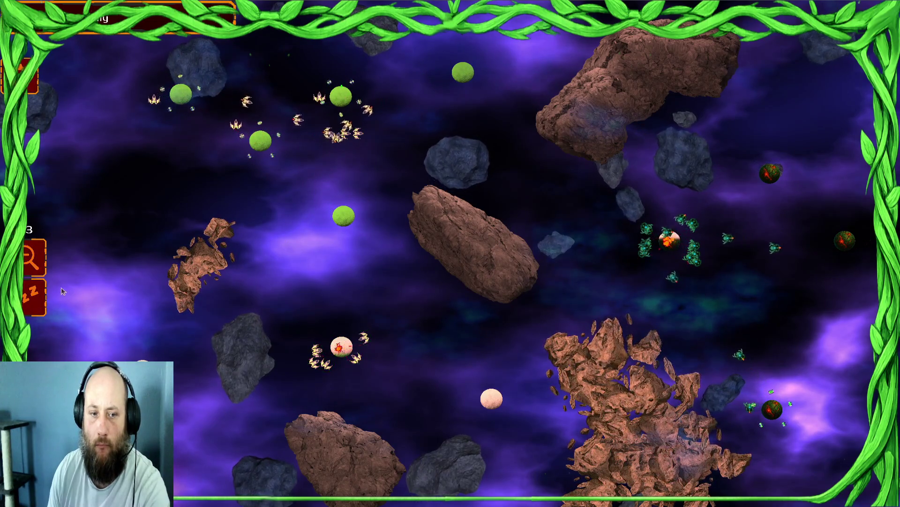
{"action": "mouse_move", "coordinate": [591, 126]}
{"action": "left_mouse_down"}
{"action": "mouse_move", "coordinate": [426, 216]}
{"action": "mouse_move", "coordinate": [478, 125]}
{"action": "mouse_move", "coordinate": [426, 161]}
{"action": "mouse_move", "coordinate": [493, 220]}
{"action": "left_mouse_up"}
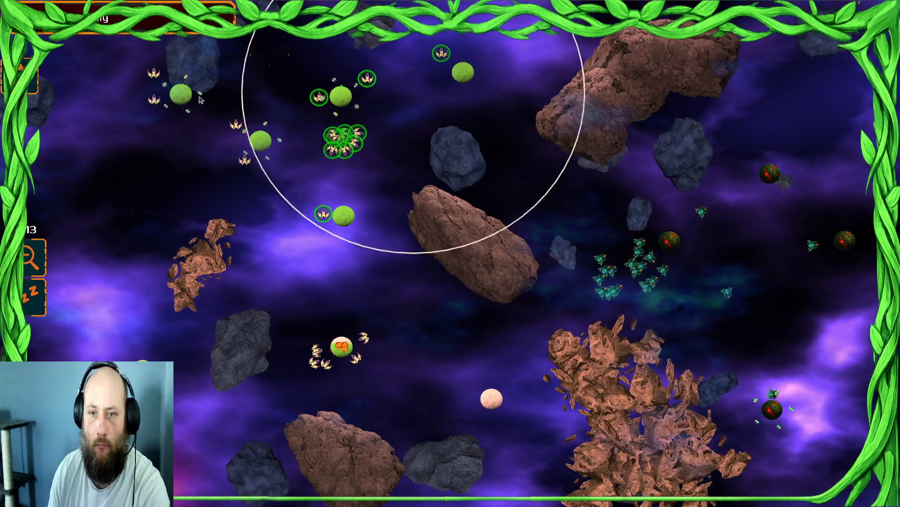
{"action": "left_click_drag", "start_coordinate": [342, 91], "coordinate": [342, 91]}
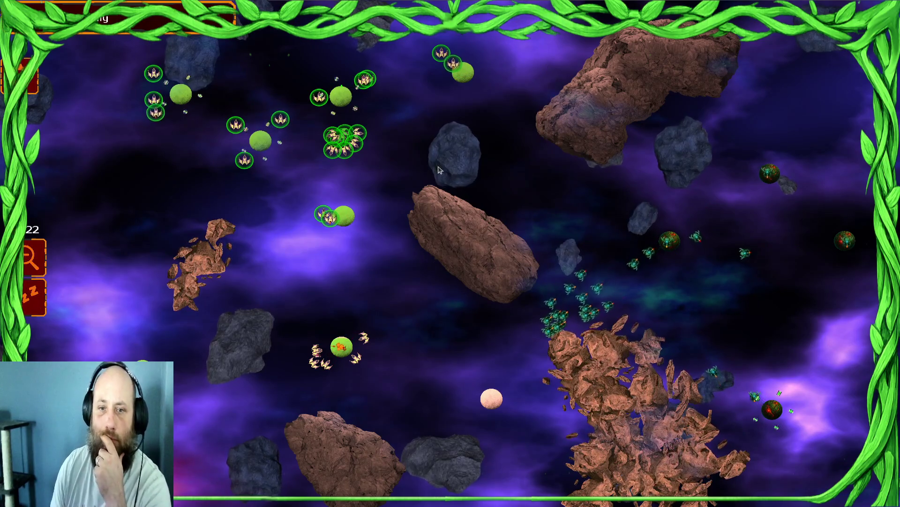
{"action": "mouse_move", "coordinate": [430, 358]}
{"action": "left_mouse_down"}
{"action": "mouse_move", "coordinate": [294, 261]}
{"action": "mouse_move", "coordinate": [133, 319]}
{"action": "mouse_move", "coordinate": [348, 313]}
{"action": "left_mouse_up"}
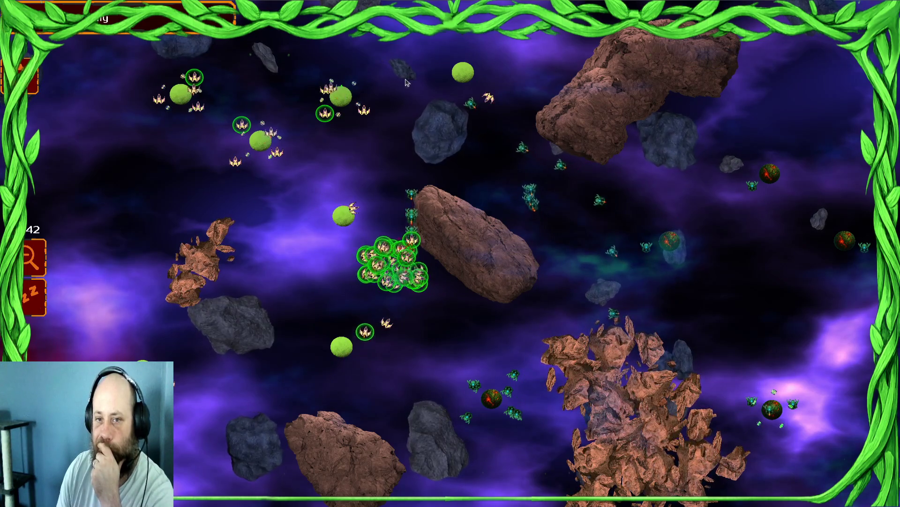
Step: Send the top-left and lower-left ship groups to the central green planet
{"action": "left_click", "coordinate": [435, 307]}
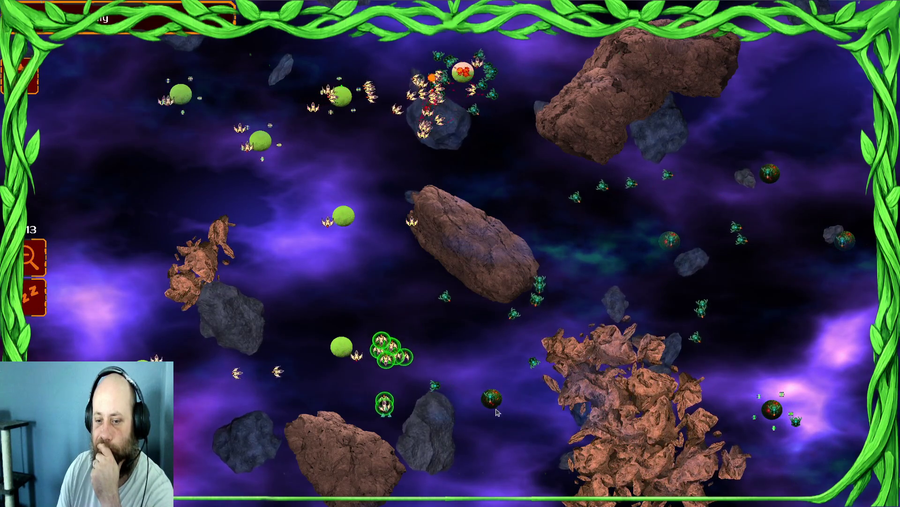
{"action": "left_click_drag", "start_coordinate": [332, 91], "coordinate": [331, 91]}
{"action": "left_click", "coordinate": [344, 216]}
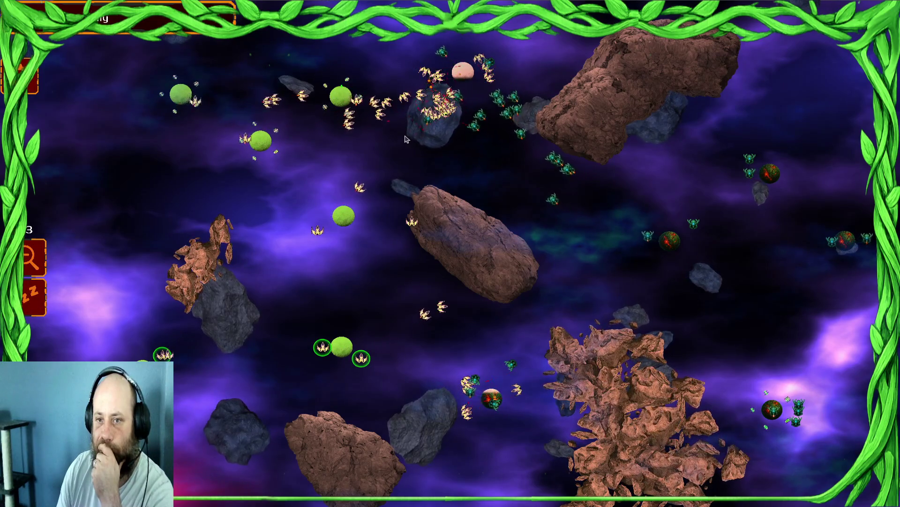
{"action": "left_click_drag", "start_coordinate": [482, 304], "coordinate": [157, 387]}
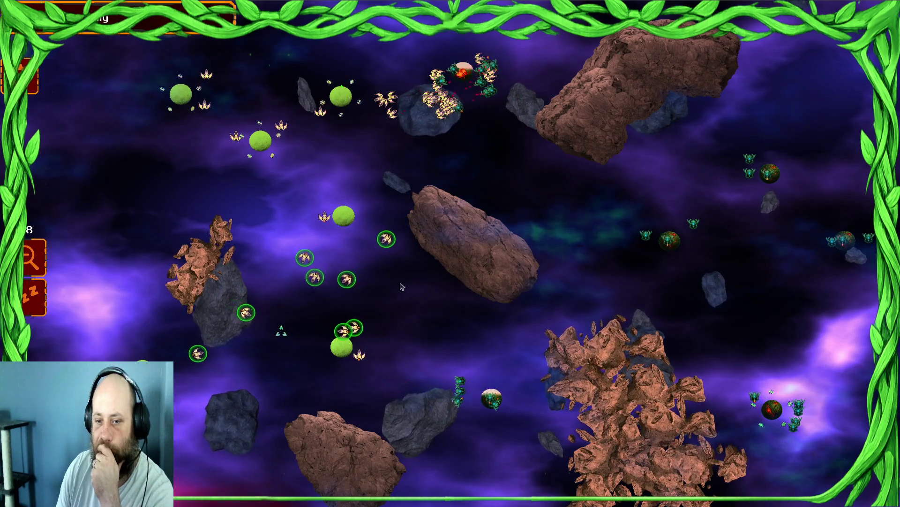
{"action": "left_click_drag", "start_coordinate": [411, 107], "coordinate": [157, 106]}
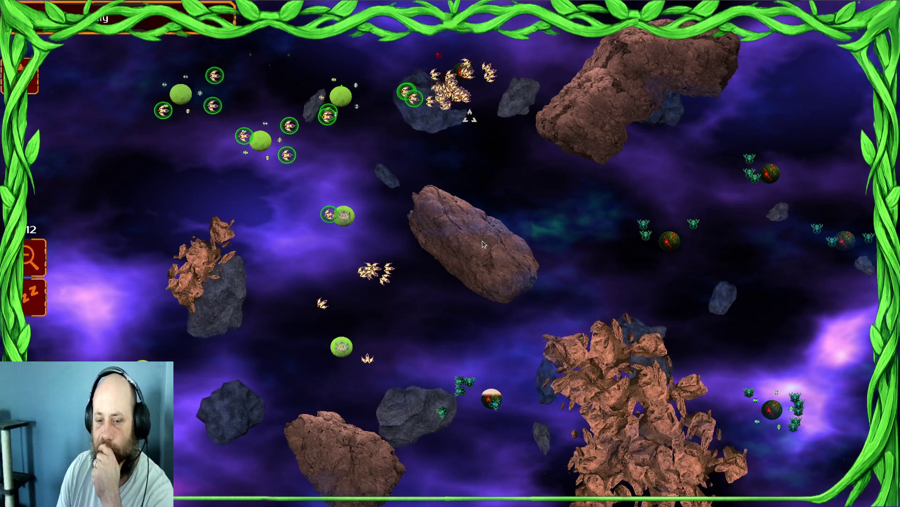
{"action": "left_click_drag", "start_coordinate": [197, 346], "coordinate": [411, 323]}
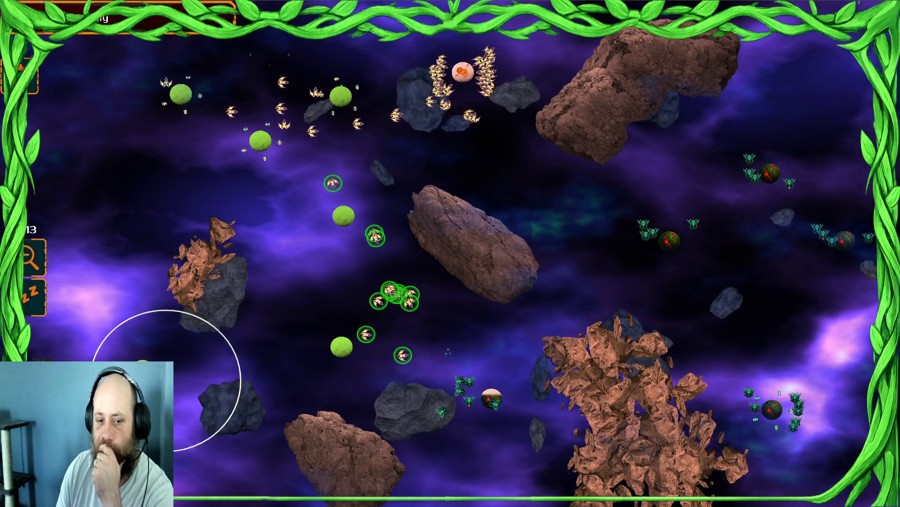
Step: Reselect the scattered groups across the upper field, lower centre, spiral cluster and lower left
{"action": "mouse_move", "coordinate": [576, 33]}
{"action": "left_mouse_down"}
{"action": "mouse_move", "coordinate": [241, 141]}
{"action": "mouse_move", "coordinate": [133, 136]}
{"action": "left_mouse_up"}
{"action": "scroll", "coordinate": [472, 103], "scroll_direction": "up", "scroll_amount": 2}
{"action": "scroll", "coordinate": [487, 65], "scroll_direction": "down", "scroll_amount": 2}
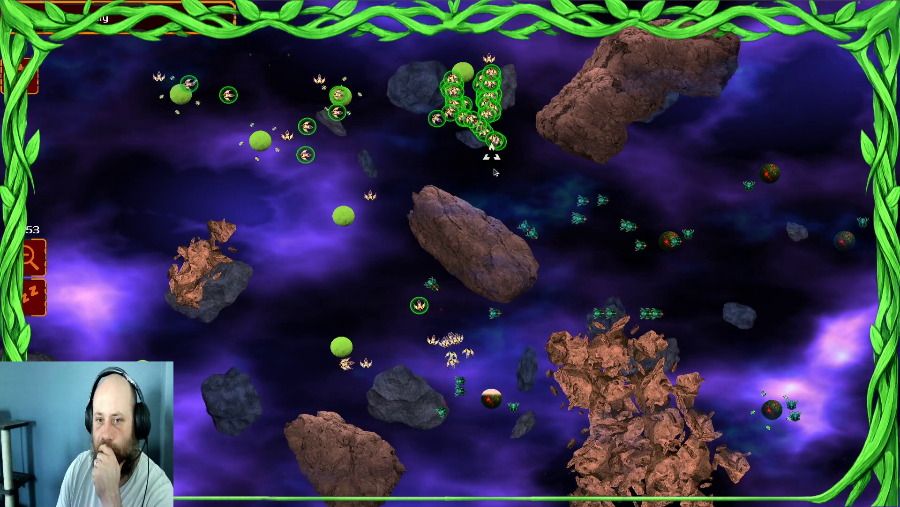
{"action": "left_click_drag", "start_coordinate": [534, 110], "coordinate": [204, 95]}
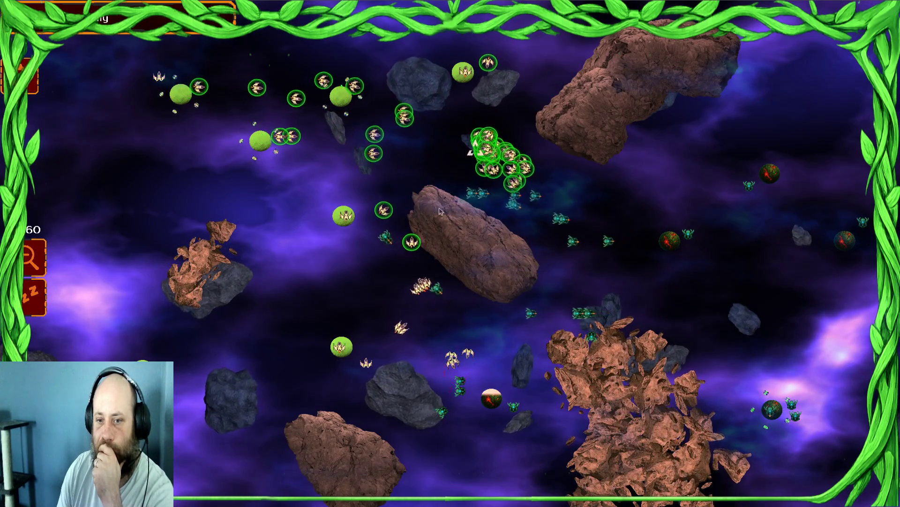
{"action": "left_click_drag", "start_coordinate": [381, 352], "coordinate": [499, 344]}
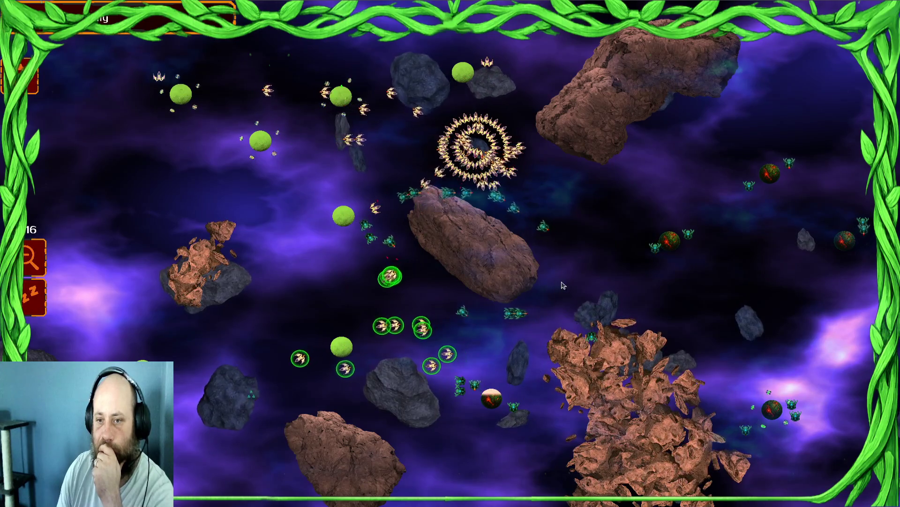
{"action": "left_click_drag", "start_coordinate": [474, 148], "coordinate": [390, 174]}
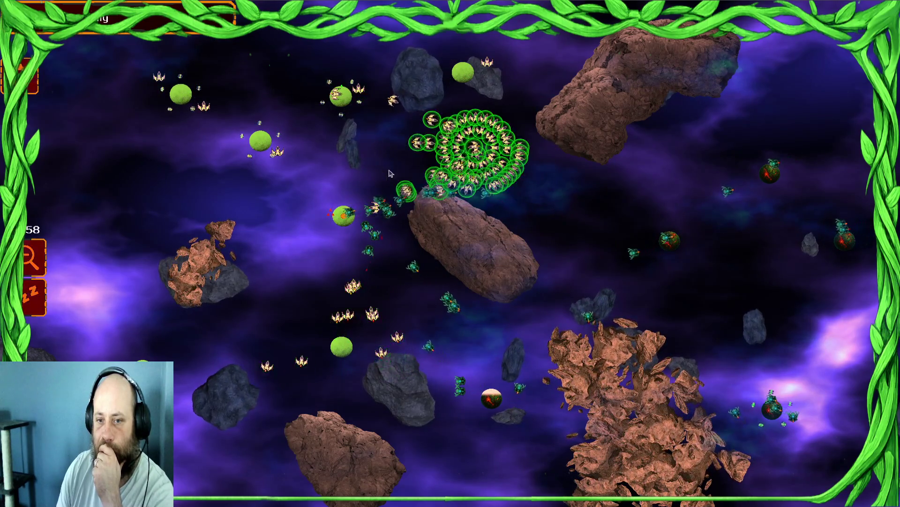
{"action": "left_click_drag", "start_coordinate": [121, 362], "coordinate": [227, 370]}
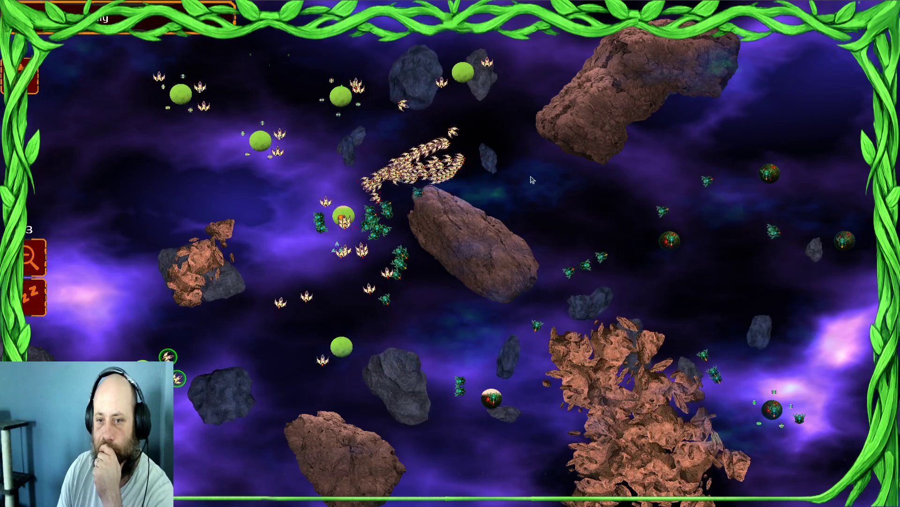
{"action": "left_click_drag", "start_coordinate": [398, 42], "coordinate": [264, 53]}
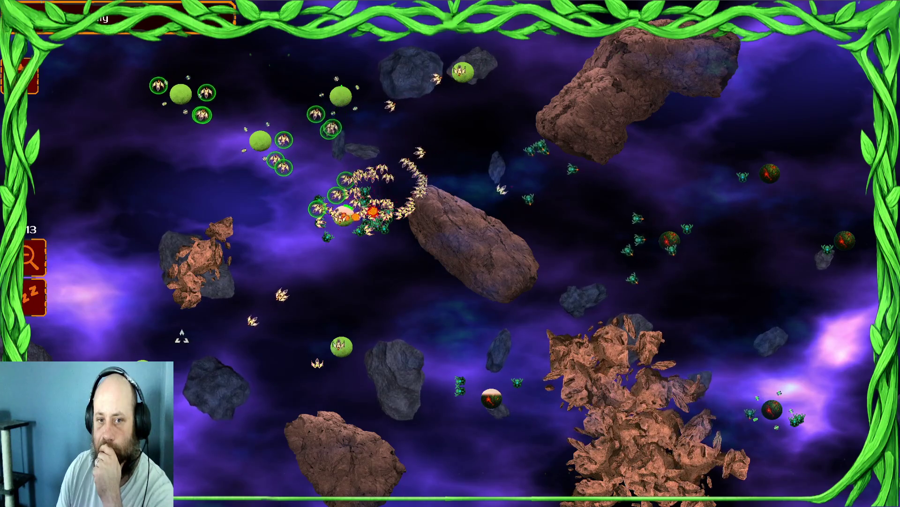
Step: Gather the central swarm into one group, then bring up the window overview
{"action": "left_click_drag", "start_coordinate": [300, 324], "coordinate": [337, 324]}
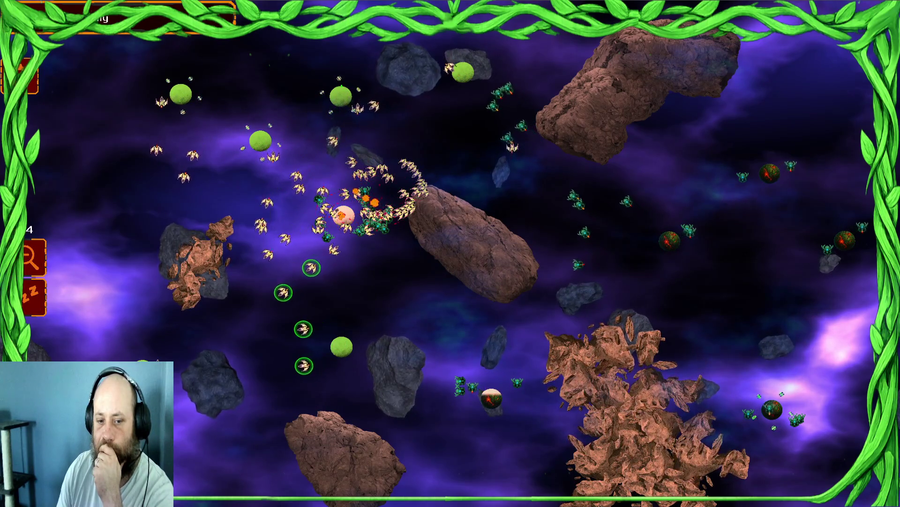
{"action": "left_click_drag", "start_coordinate": [389, 193], "coordinate": [459, 171]}
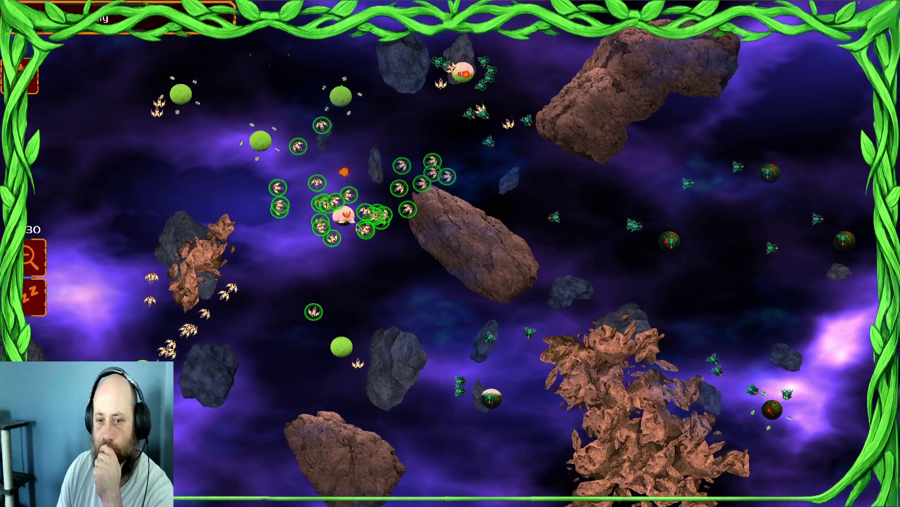
{"action": "left_click_drag", "start_coordinate": [459, 212], "coordinate": [321, 268]}
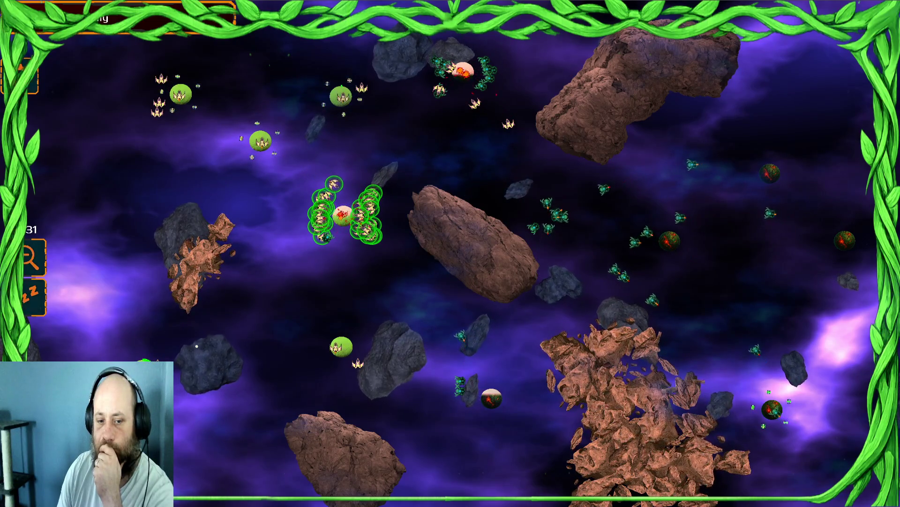
{"action": "left_click", "coordinate": [341, 346]}
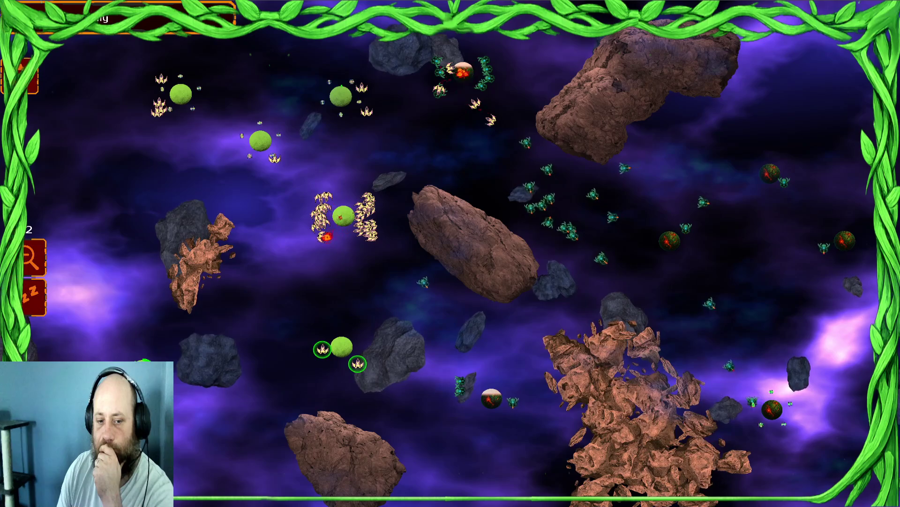
{"action": "left_click_drag", "start_coordinate": [333, 261], "coordinate": [285, 275]}
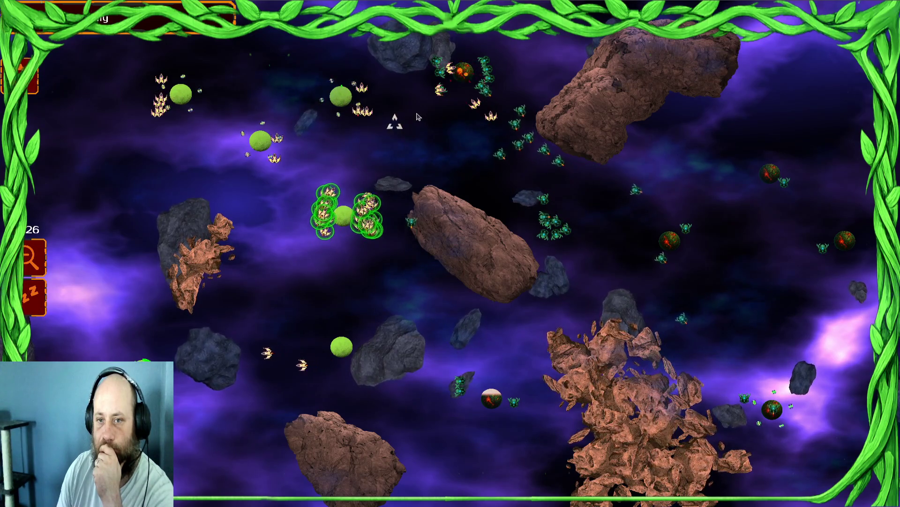
{"action": "key", "text": "super"}
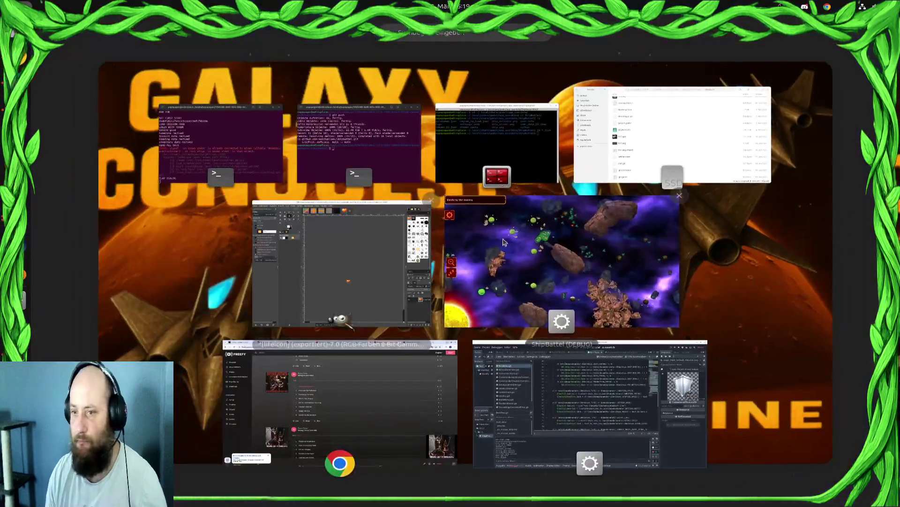
Step: Return to the game window and open its settings menu
{"action": "left_click", "coordinate": [495, 145]}
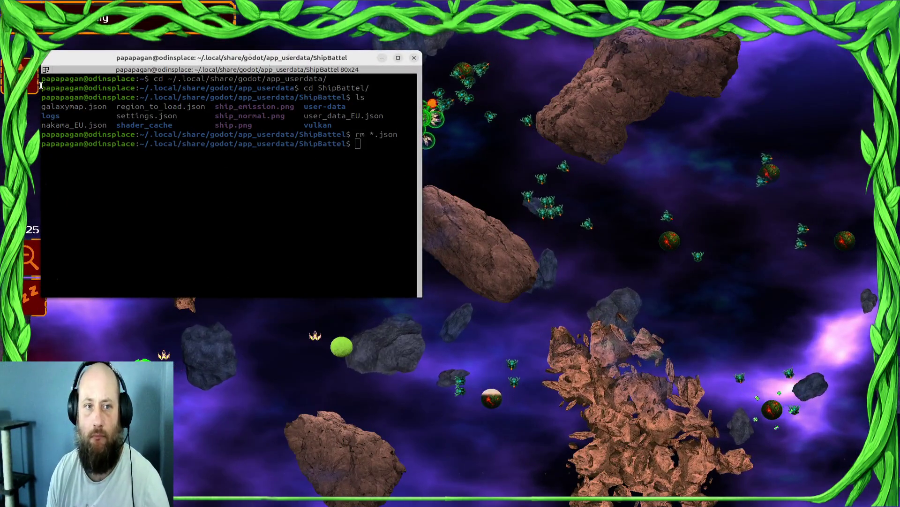
{"action": "left_click", "coordinate": [93, 132]}
{"action": "key", "text": "Escape"}
Step: Play track 'Killing on Adrenaline' in the Freefy browser tab, then switch back to the game
{"action": "key", "text": "super"}
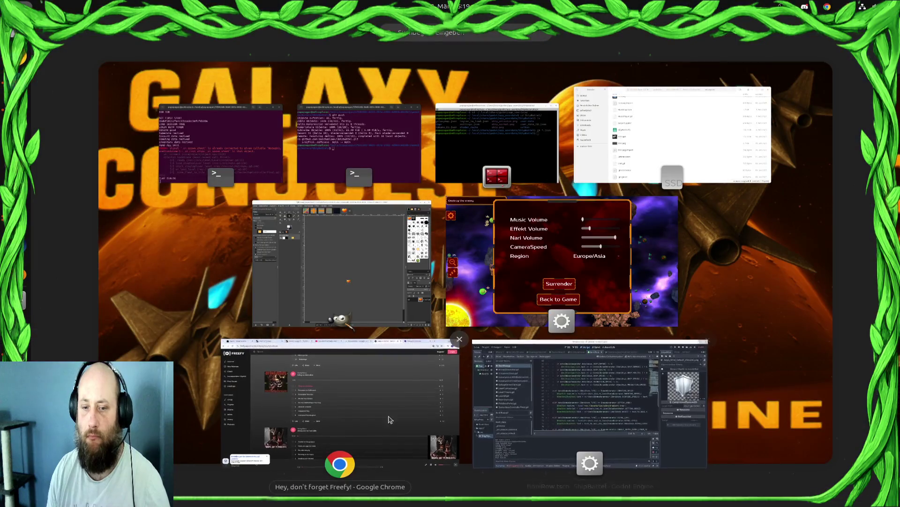
{"action": "left_click", "coordinate": [398, 426]}
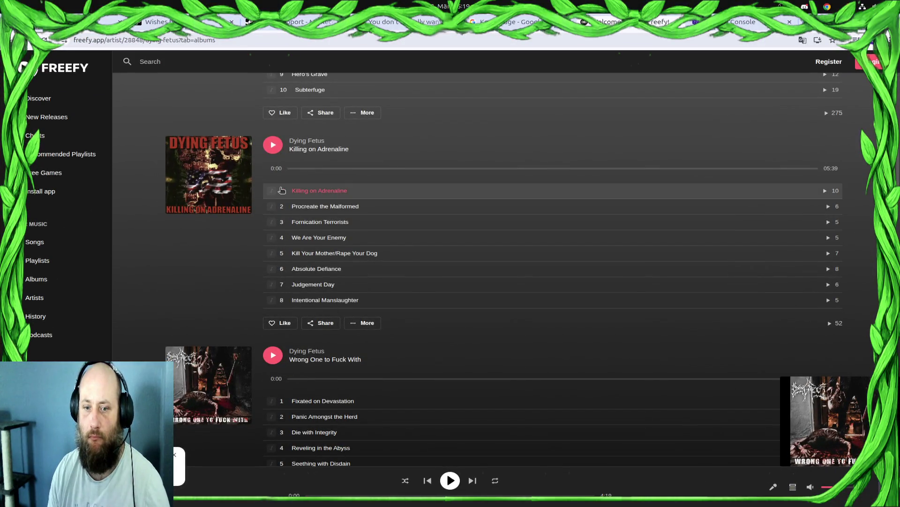
{"action": "left_click", "coordinate": [825, 193]}
{"action": "key", "text": "alt+Tab"}
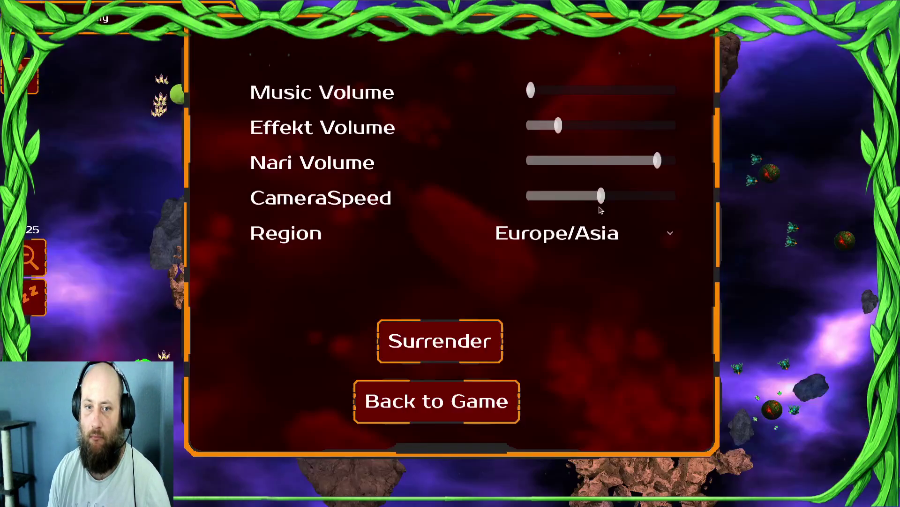
Step: Resume the battle and regroup the top-left, upper, middle and left-planet fleets
{"action": "left_click", "coordinate": [453, 394]}
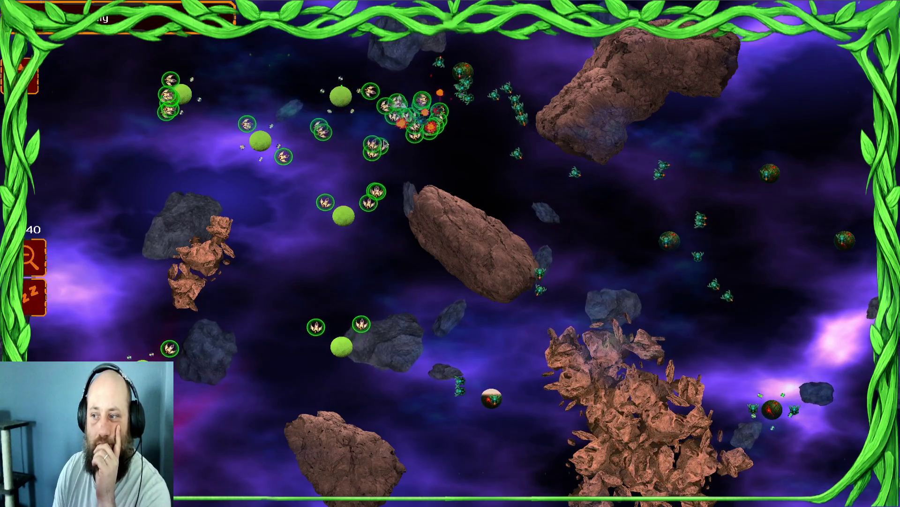
{"action": "mouse_move", "coordinate": [402, 90]}
{"action": "left_mouse_down"}
{"action": "mouse_move", "coordinate": [204, 124]}
{"action": "mouse_move", "coordinate": [334, 66]}
{"action": "left_mouse_up"}
{"action": "left_click", "coordinate": [341, 346]}
{"action": "mouse_move", "coordinate": [497, 180]}
{"action": "left_mouse_down"}
{"action": "mouse_move", "coordinate": [496, 125]}
{"action": "mouse_move", "coordinate": [406, 81]}
{"action": "mouse_move", "coordinate": [351, 141]}
{"action": "mouse_move", "coordinate": [396, 160]}
{"action": "left_mouse_up"}
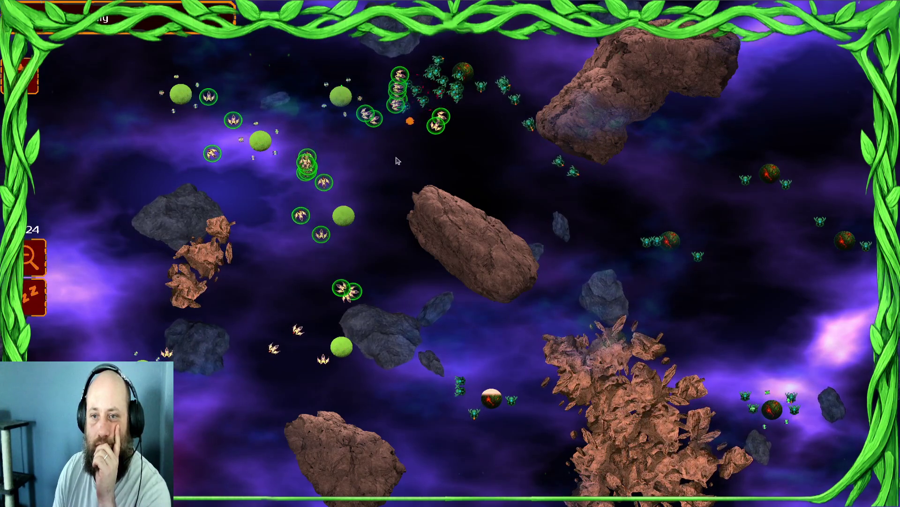
{"action": "left_click_drag", "start_coordinate": [489, 151], "coordinate": [318, 233]}
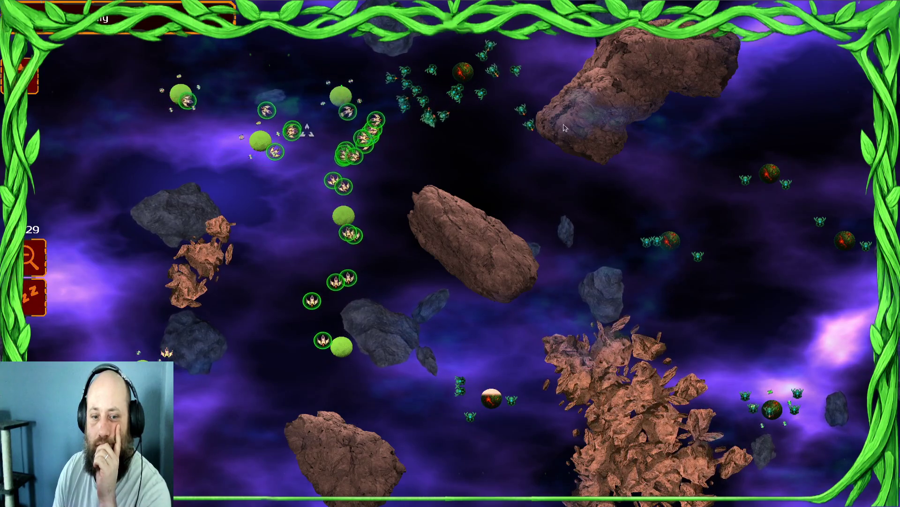
{"action": "left_click_drag", "start_coordinate": [454, 156], "coordinate": [406, 225]}
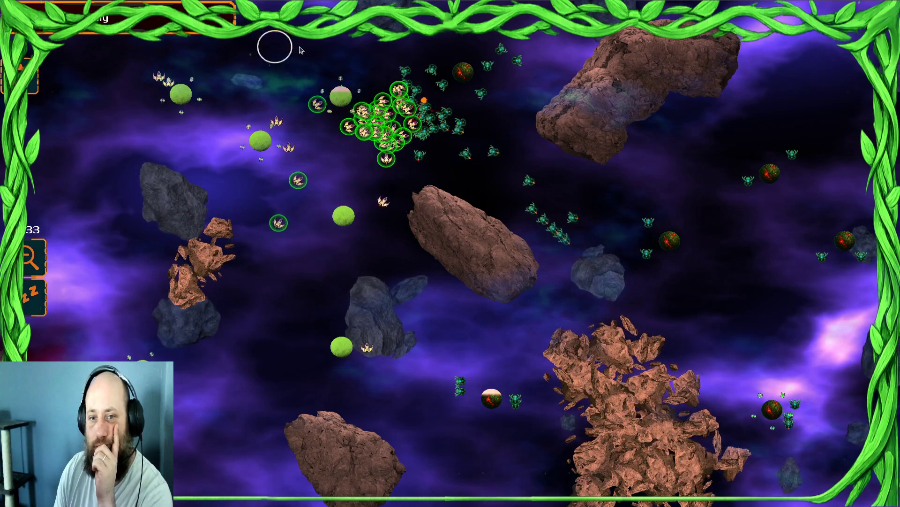
{"action": "left_click_drag", "start_coordinate": [301, 50], "coordinate": [180, 235]}
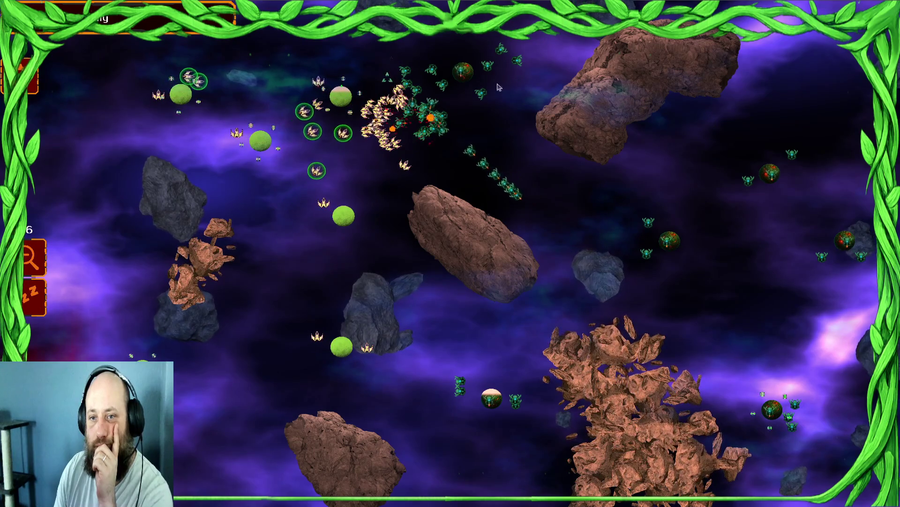
{"action": "left_click_drag", "start_coordinate": [499, 87], "coordinate": [310, 200]}
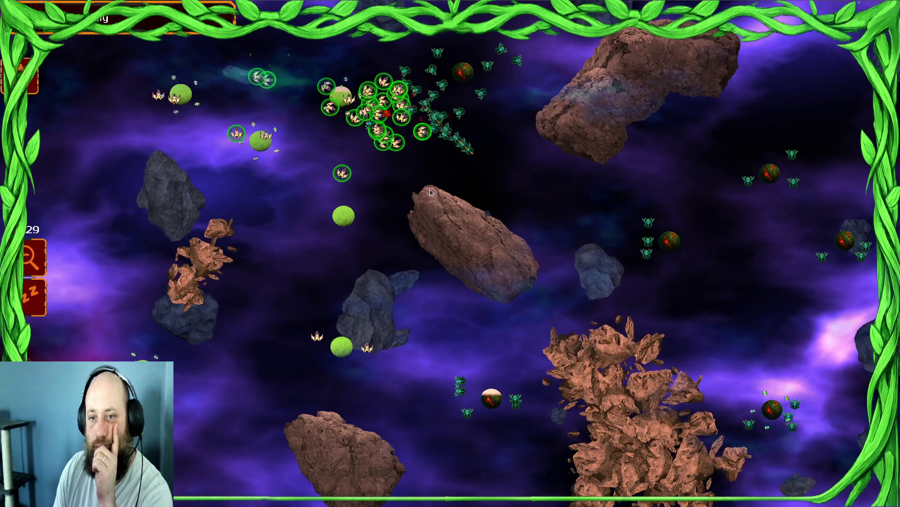
{"action": "mouse_move", "coordinate": [172, 93]}
{"action": "left_mouse_down"}
{"action": "mouse_move", "coordinate": [312, 158]}
{"action": "mouse_move", "coordinate": [290, 366]}
{"action": "left_mouse_up"}
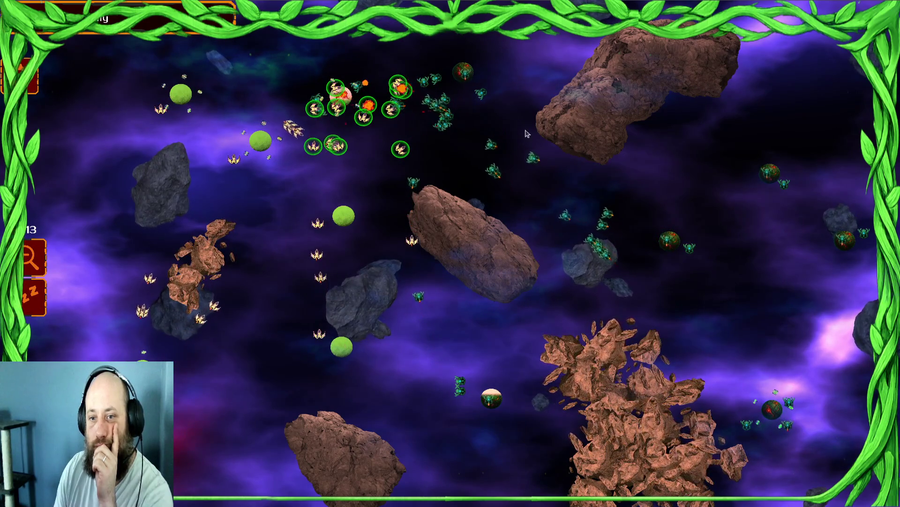
Step: Select all friendly ships, order them into the top and centre fights, then open the settings menu
{"action": "key", "text": "ctrl+a"}
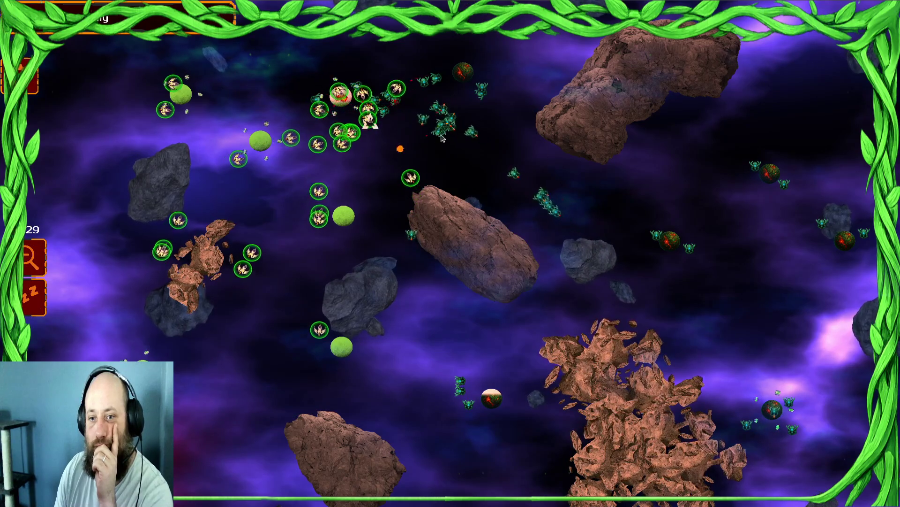
{"action": "left_click_drag", "start_coordinate": [514, 238], "coordinate": [490, 199]}
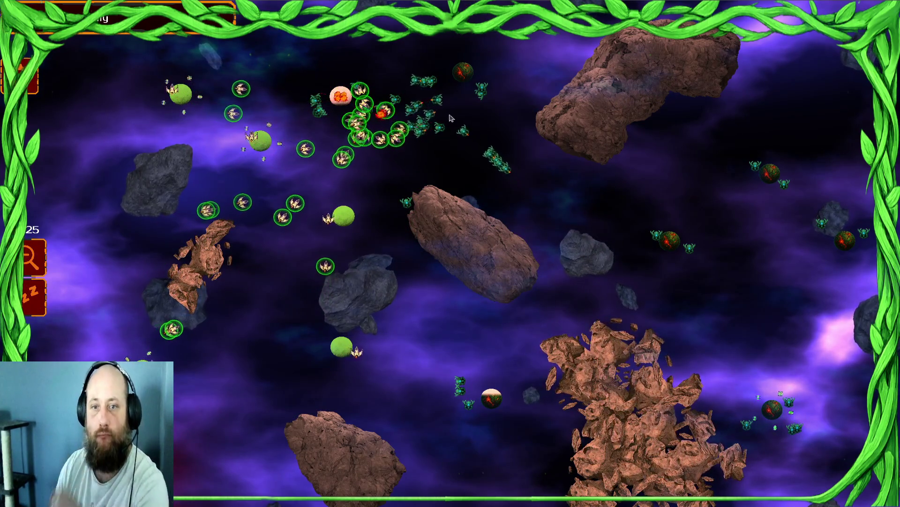
{"action": "left_click_drag", "start_coordinate": [238, 296], "coordinate": [409, 387]}
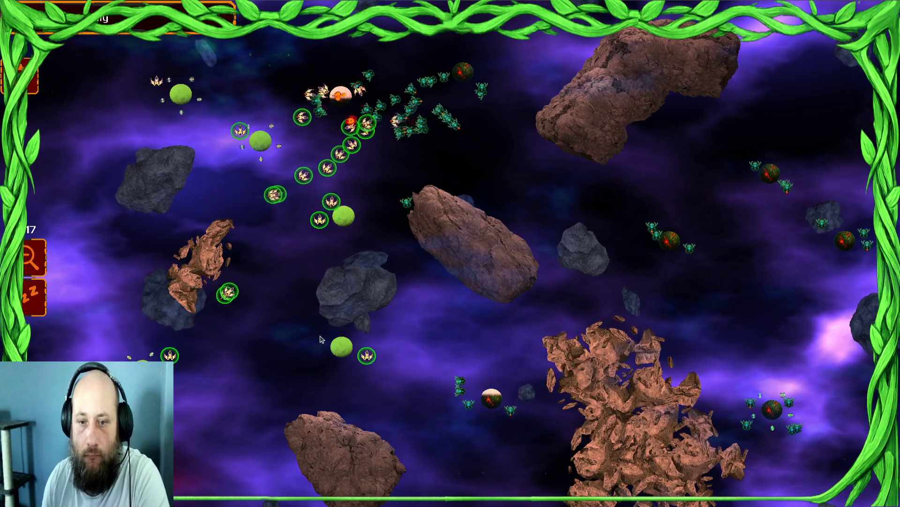
{"action": "right_click", "coordinate": [213, 153]}
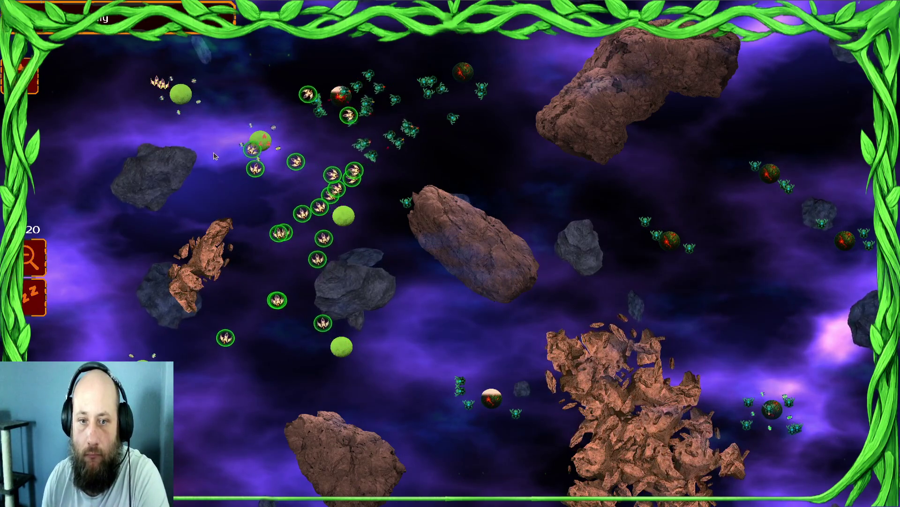
{"action": "left_click_drag", "start_coordinate": [292, 140], "coordinate": [403, 225]}
{"action": "right_click", "coordinate": [241, 91]}
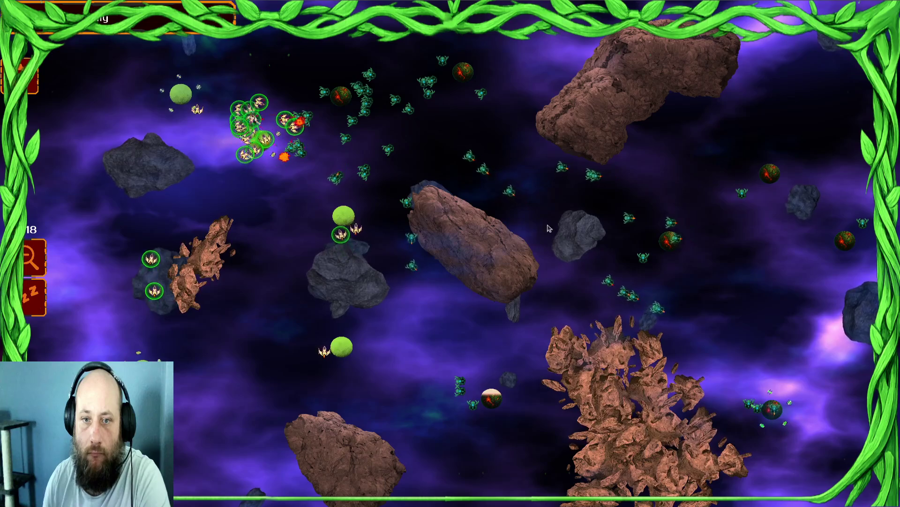
{"action": "key", "text": "Escape"}
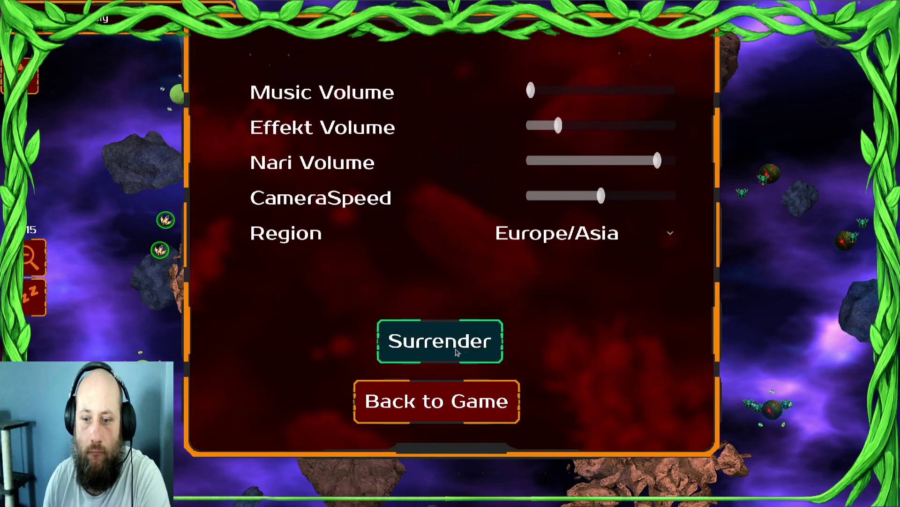
Step: Surrender, pick the next commander portrait, and confirm a commander with Ship Damage 3, Ship Hitpoints 2
{"action": "left_click", "coordinate": [460, 351]}
{"action": "left_click", "coordinate": [609, 453]}
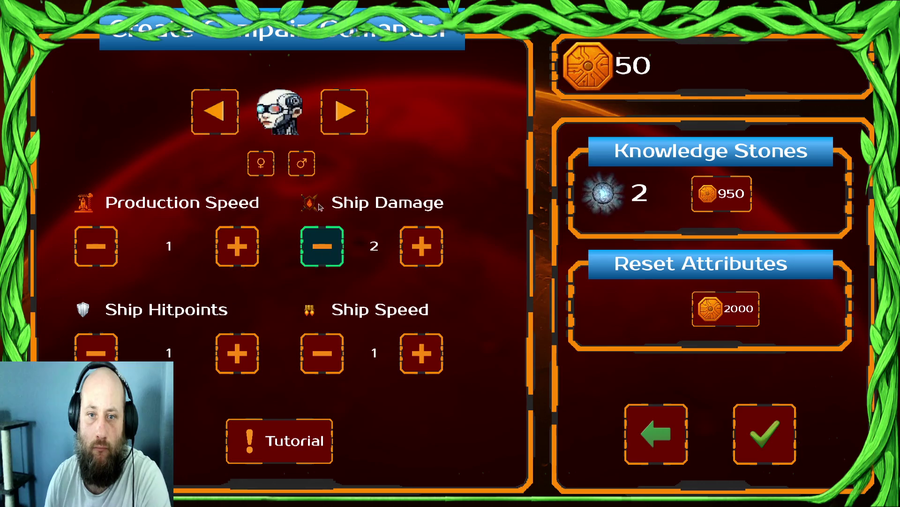
{"action": "left_click", "coordinate": [349, 114]}
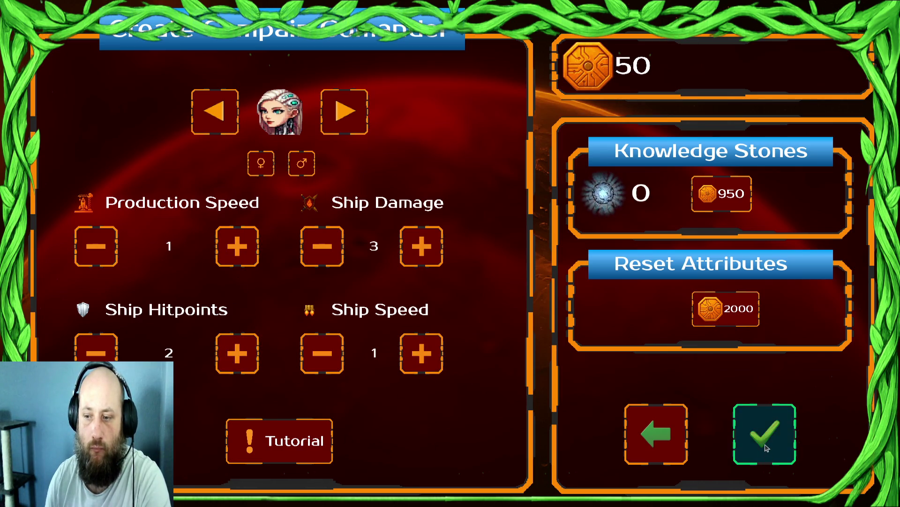
{"action": "left_click", "coordinate": [765, 447]}
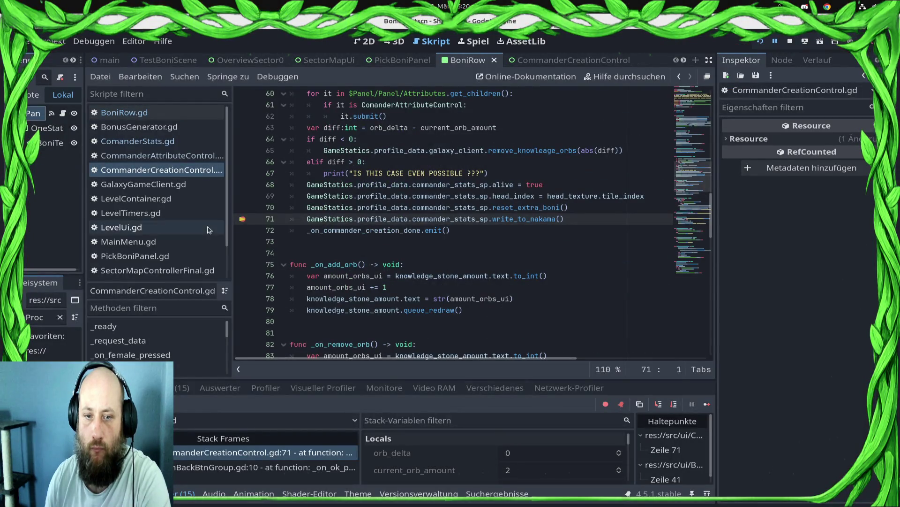
Step: Continue past the breakpoint, take 9 Production Speed, and accept the Draxal Homesector battle
{"action": "left_click", "coordinate": [707, 405]}
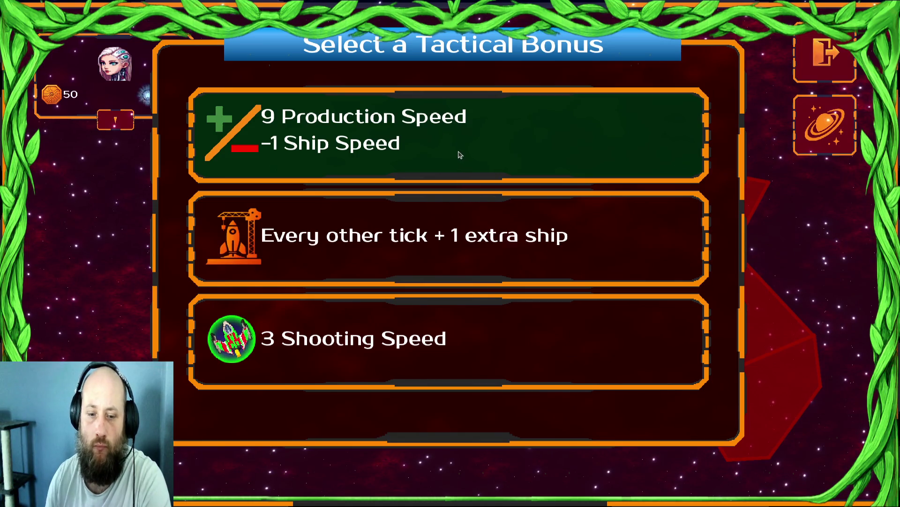
{"action": "left_click", "coordinate": [462, 150]}
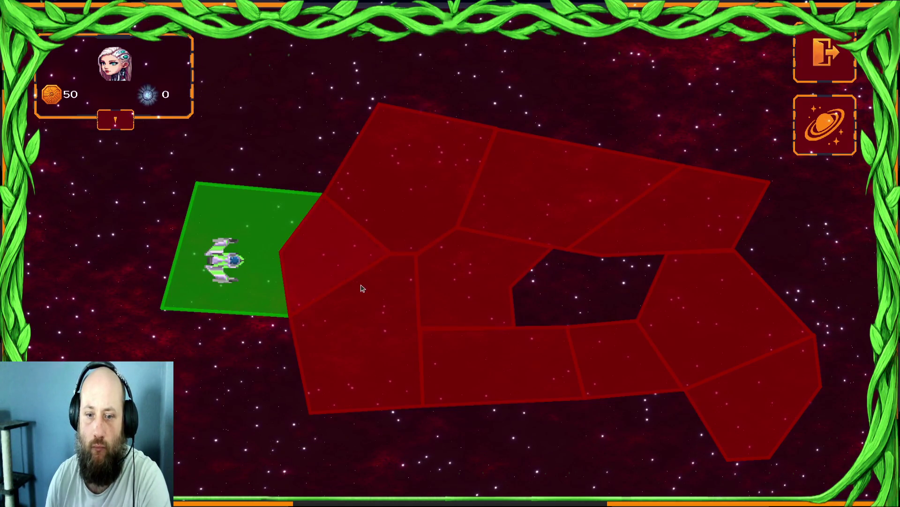
{"action": "left_click", "coordinate": [367, 290]}
{"action": "left_click", "coordinate": [521, 418]}
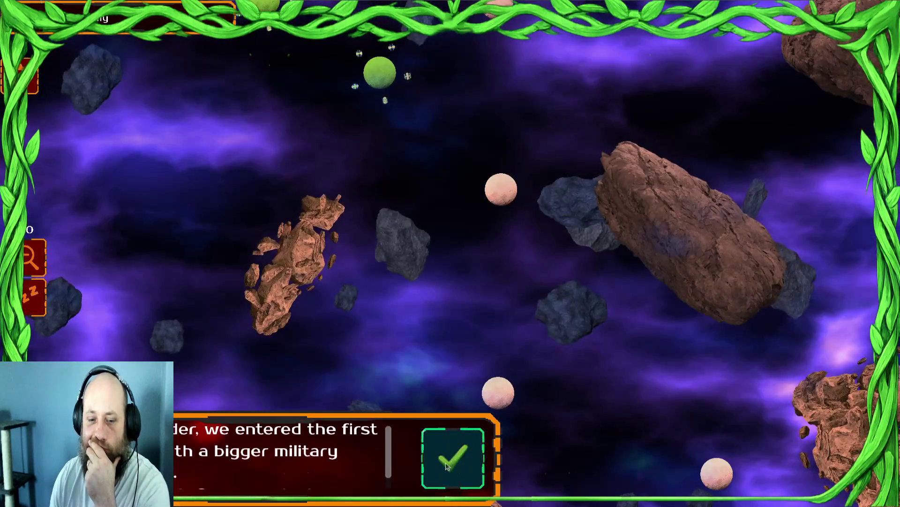
{"action": "left_click", "coordinate": [453, 464]}
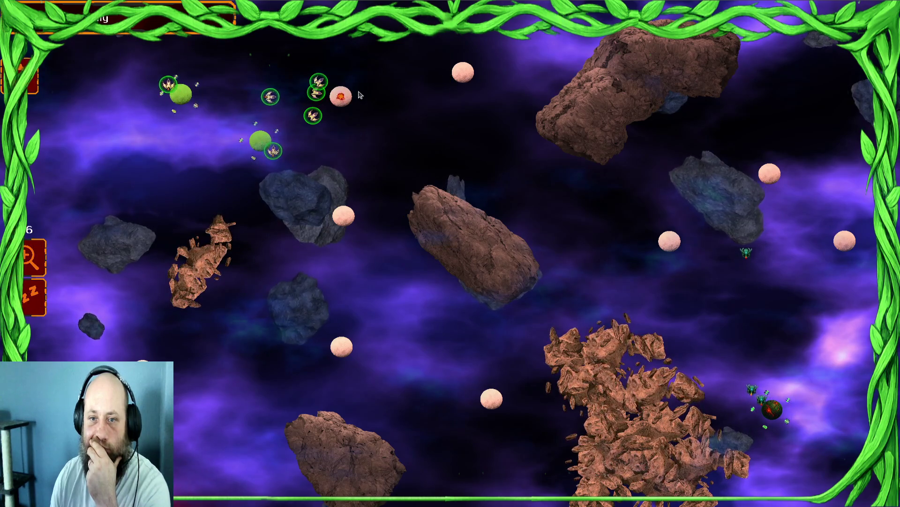
Step: Capture the pink planet near the fleet and send the central and top-left ships to other pink planets
{"action": "left_click", "coordinate": [340, 99]}
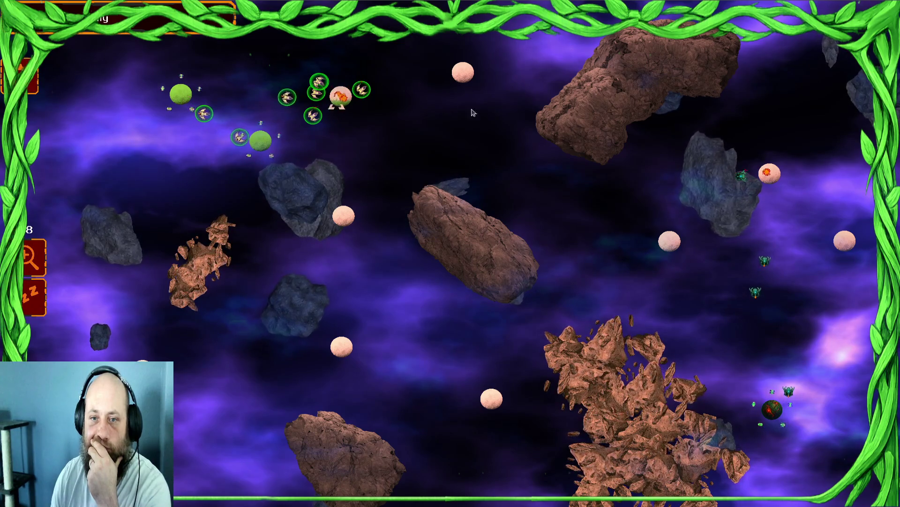
{"action": "left_click", "coordinate": [344, 97]}
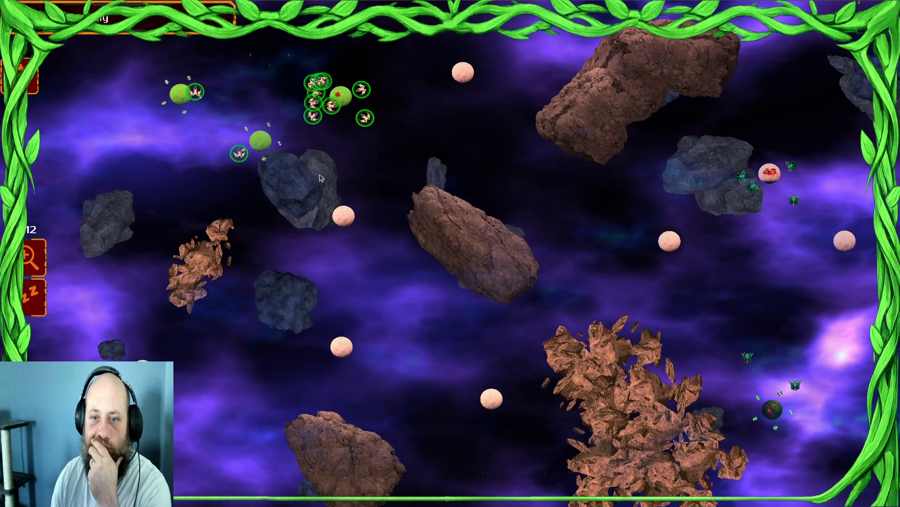
{"action": "left_click", "coordinate": [181, 94]}
{"action": "mouse_move", "coordinate": [157, 115]}
{"action": "left_mouse_down"}
{"action": "mouse_move", "coordinate": [92, 114]}
{"action": "mouse_move", "coordinate": [150, 115]}
{"action": "left_mouse_up"}
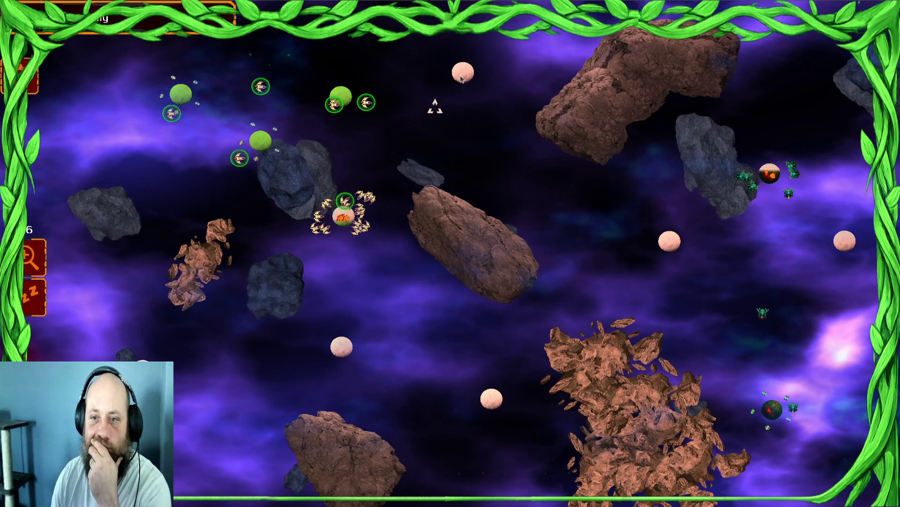
{"action": "left_click", "coordinate": [338, 235]}
{"action": "left_click", "coordinate": [325, 231]}
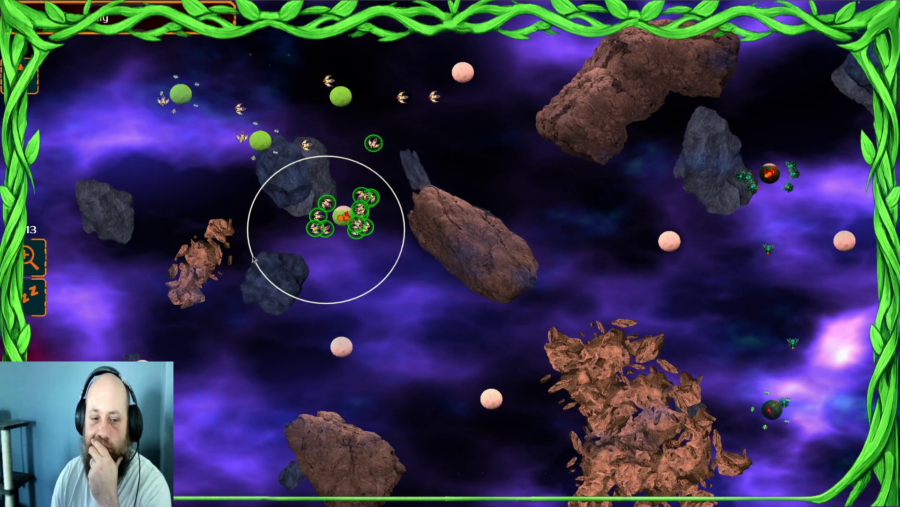
{"action": "left_click", "coordinate": [351, 224]}
{"action": "left_click", "coordinate": [297, 211]}
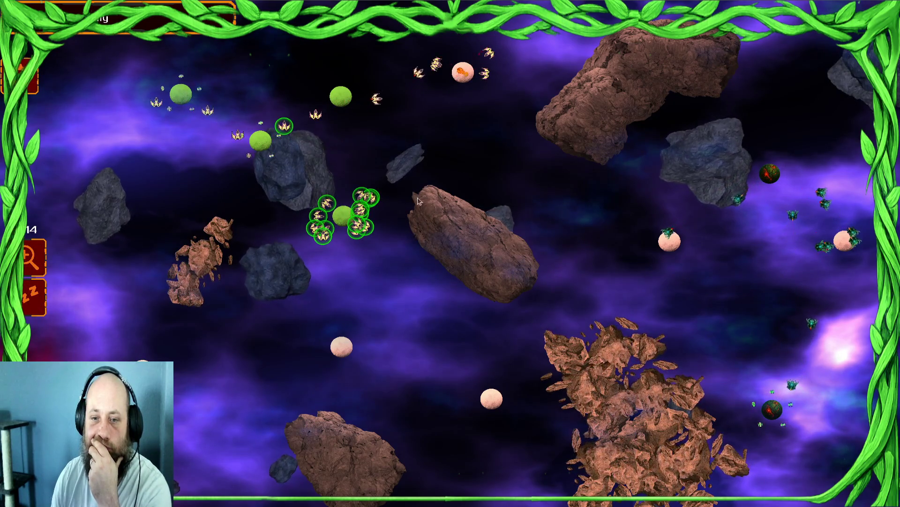
{"action": "left_click", "coordinate": [341, 347]}
{"action": "left_click", "coordinate": [221, 118]}
Step: Gather ships from the top-left planets, brown asteroid and lower planet onto the bottom pink planet
{"action": "mouse_move", "coordinate": [498, 54]}
{"action": "left_mouse_down"}
{"action": "mouse_move", "coordinate": [329, 197]}
{"action": "mouse_move", "coordinate": [319, 235]}
{"action": "mouse_move", "coordinate": [324, 269]}
{"action": "left_mouse_up"}
{"action": "left_click", "coordinate": [221, 136]}
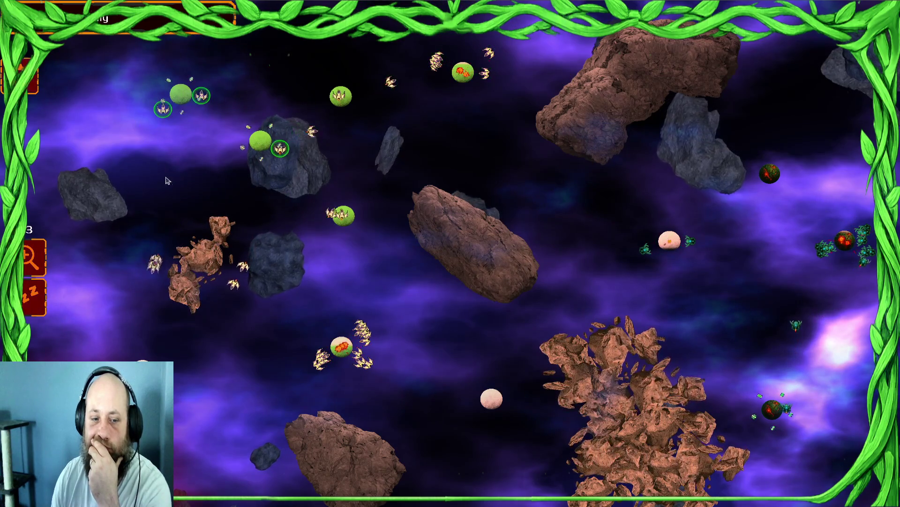
{"action": "left_click", "coordinate": [198, 319]}
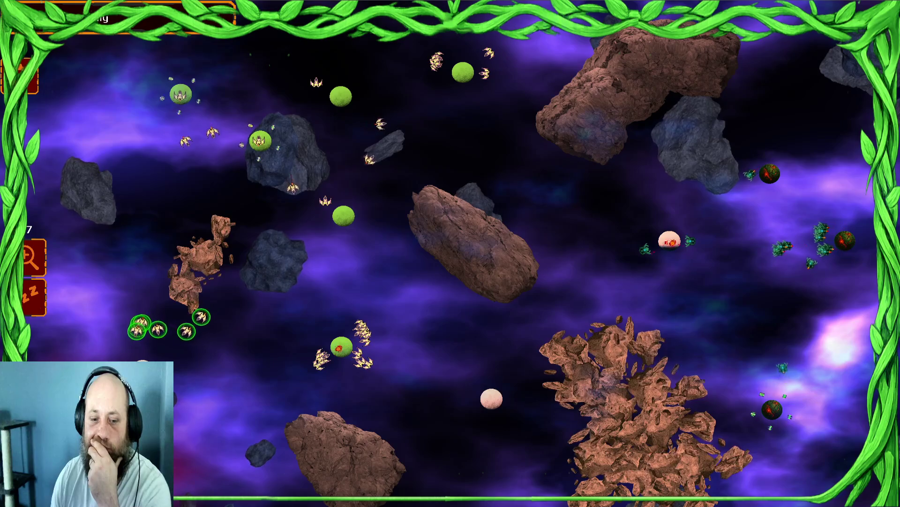
{"action": "left_click", "coordinate": [341, 346]}
{"action": "left_click", "coordinate": [483, 406]}
Step: Send ships from the top-left, pink and top planets against the enemy planet on the right
{"action": "left_click_drag", "start_coordinate": [221, 246], "coordinate": [375, 123]}
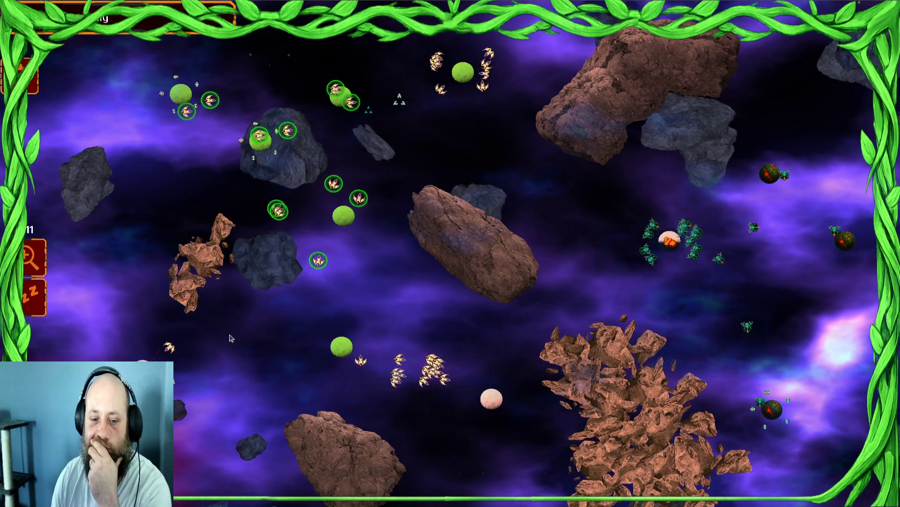
{"action": "left_click_drag", "start_coordinate": [414, 322], "coordinate": [383, 395]}
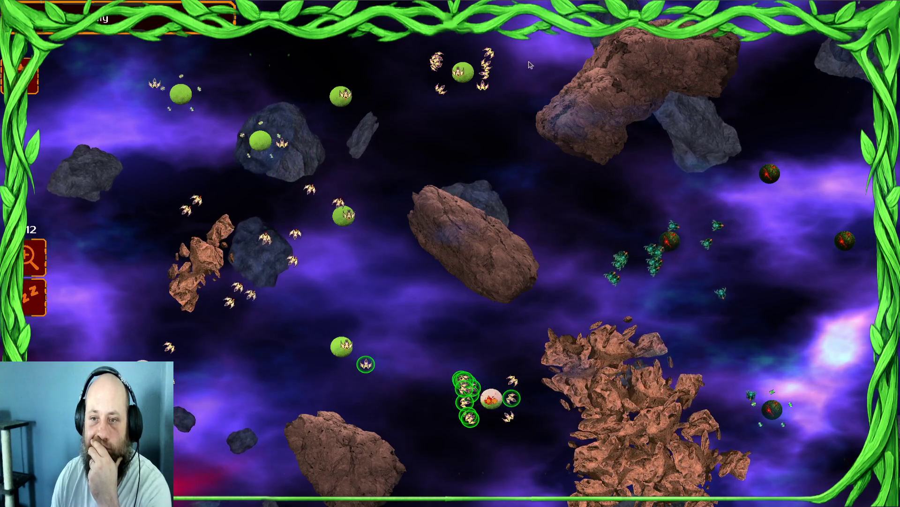
{"action": "left_click", "coordinate": [462, 71]}
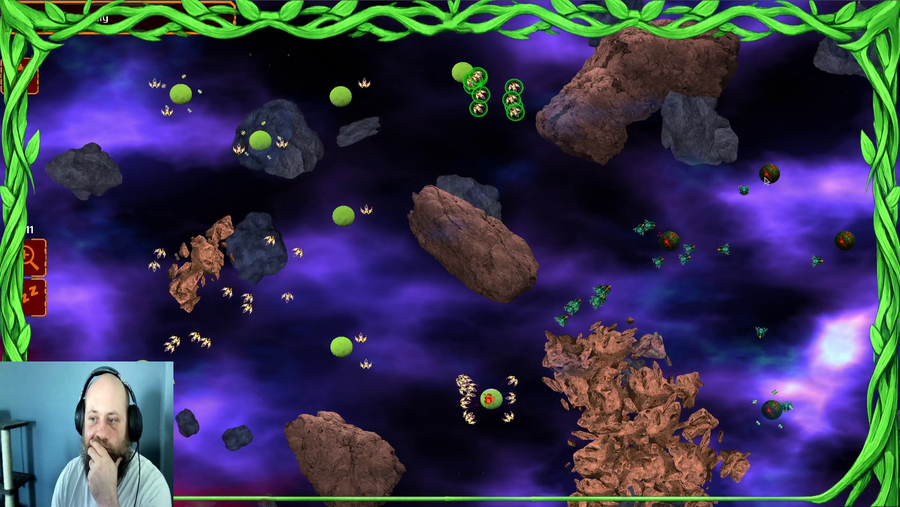
{"action": "left_click_drag", "start_coordinate": [295, 125], "coordinate": [148, 200]}
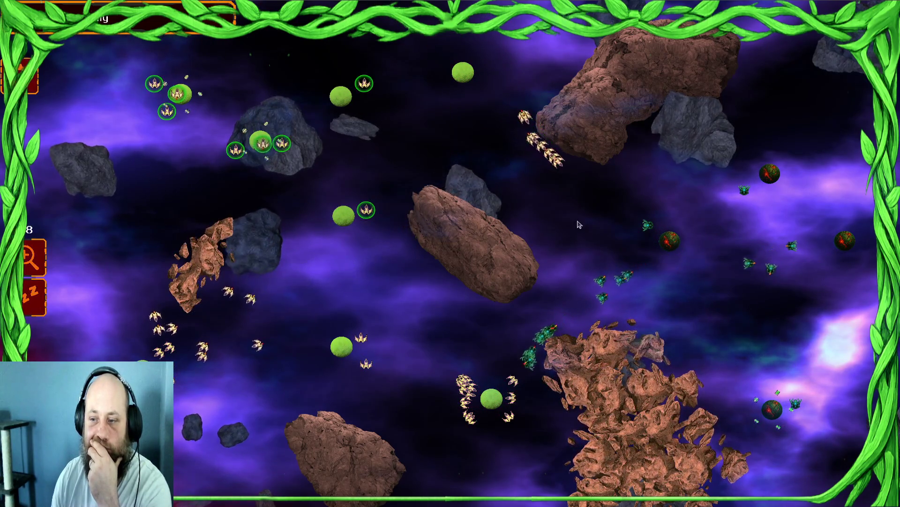
{"action": "left_click", "coordinate": [772, 178]}
Step: Mass the bottom and left-side ships and push them toward the right-side enemy planet
{"action": "left_click", "coordinate": [492, 398]}
{"action": "left_click_drag", "start_coordinate": [311, 331], "coordinate": [80, 326]}
{"action": "mouse_move", "coordinate": [311, 331]}
{"action": "left_mouse_down"}
{"action": "mouse_move", "coordinate": [68, 320]}
{"action": "mouse_move", "coordinate": [51, 202]}
{"action": "left_mouse_up"}
{"action": "left_click", "coordinate": [638, 224]}
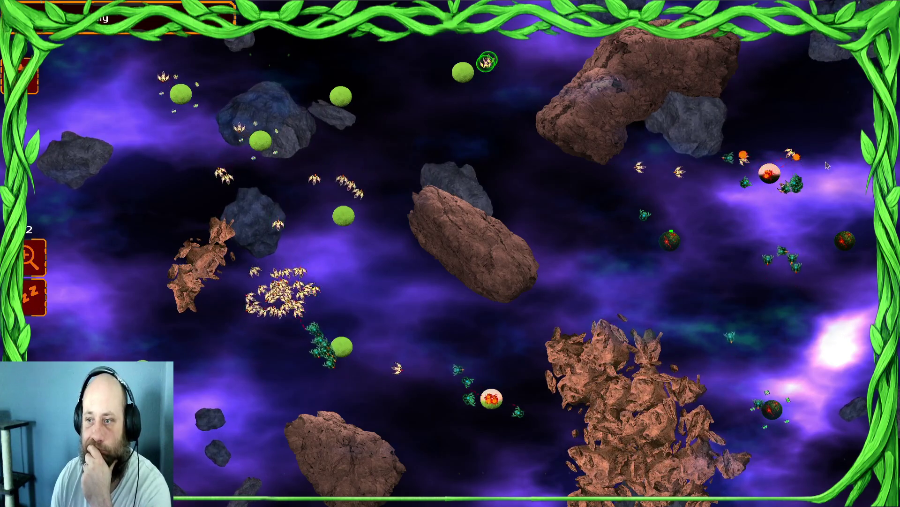
{"action": "mouse_move", "coordinate": [553, 85]}
{"action": "left_mouse_down"}
{"action": "mouse_move", "coordinate": [388, 97]}
{"action": "mouse_move", "coordinate": [234, 160]}
{"action": "left_mouse_up"}
{"action": "left_click", "coordinate": [461, 112]}
Step: Gather the central, left, asteroid and planet-stationed ships into one fleet selection
{"action": "left_click_drag", "start_coordinate": [300, 155], "coordinate": [185, 150]}
{"action": "mouse_move", "coordinate": [396, 119]}
{"action": "left_mouse_down"}
{"action": "mouse_move", "coordinate": [224, 164]}
{"action": "mouse_move", "coordinate": [155, 201]}
{"action": "mouse_move", "coordinate": [225, 291]}
{"action": "mouse_move", "coordinate": [370, 295]}
{"action": "left_mouse_up"}
{"action": "left_click_drag", "start_coordinate": [271, 322], "coordinate": [331, 322]}
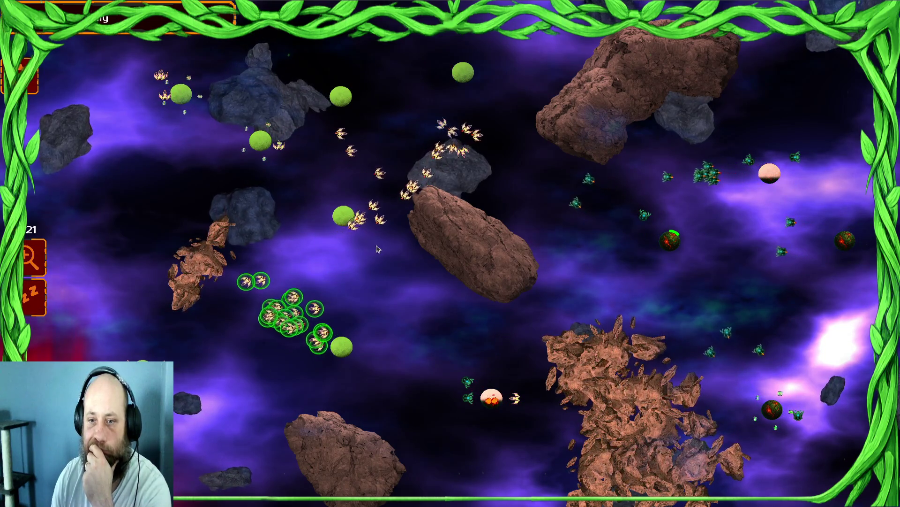
{"action": "key", "text": "Tab"}
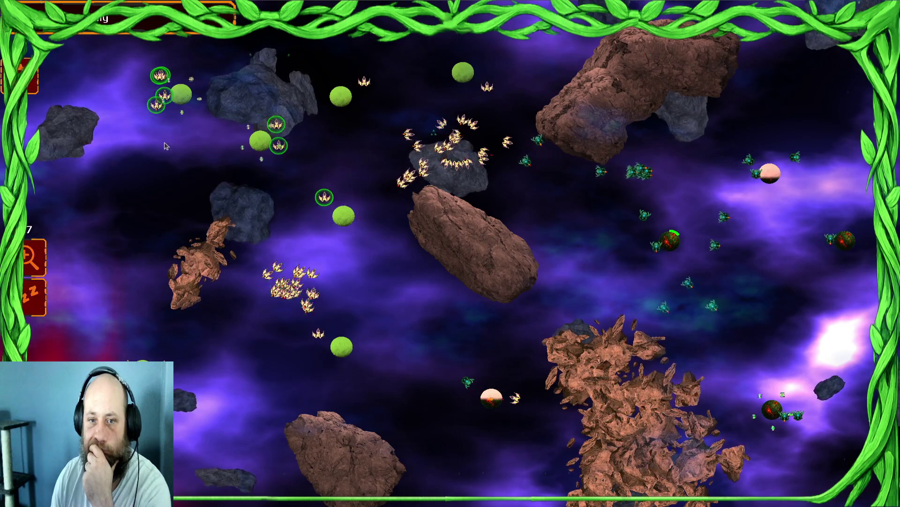
{"action": "left_click", "coordinate": [501, 168]}
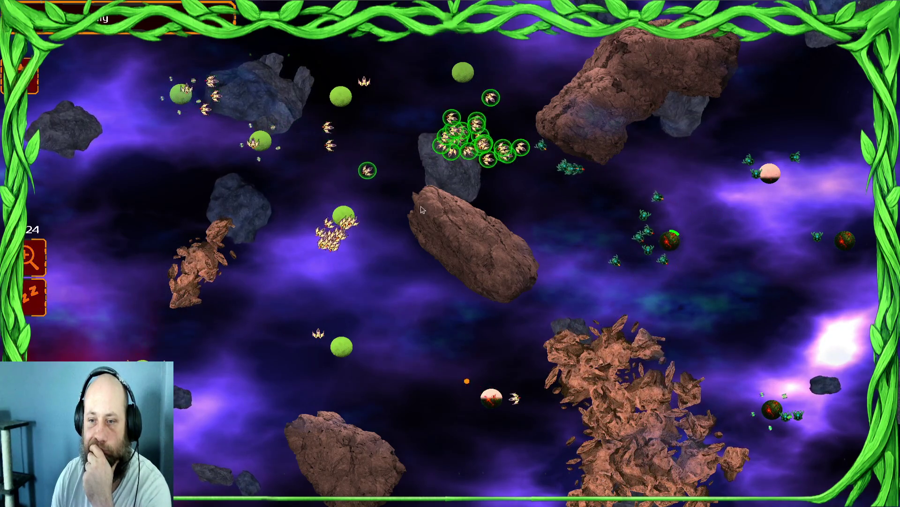
{"action": "left_click_drag", "start_coordinate": [392, 305], "coordinate": [666, 282]}
{"action": "left_click_drag", "start_coordinate": [341, 347], "coordinate": [198, 307]}
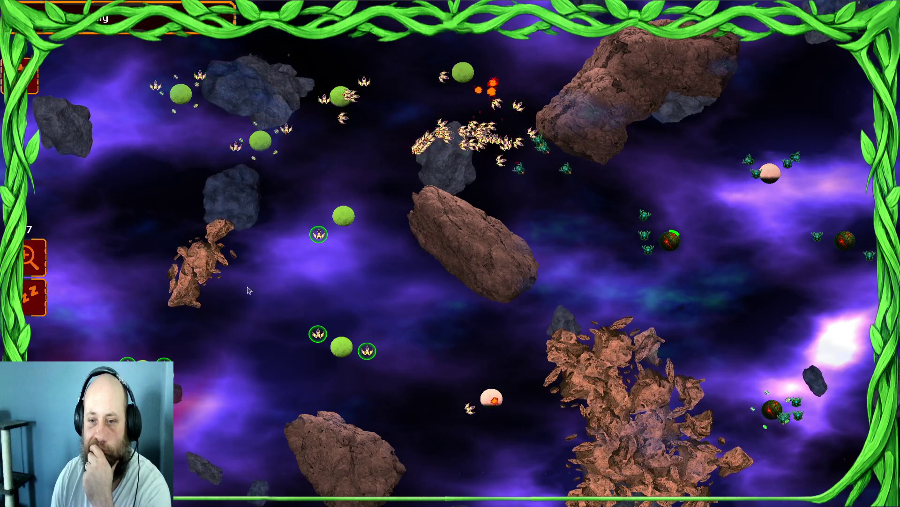
{"action": "key", "text": "Tab"}
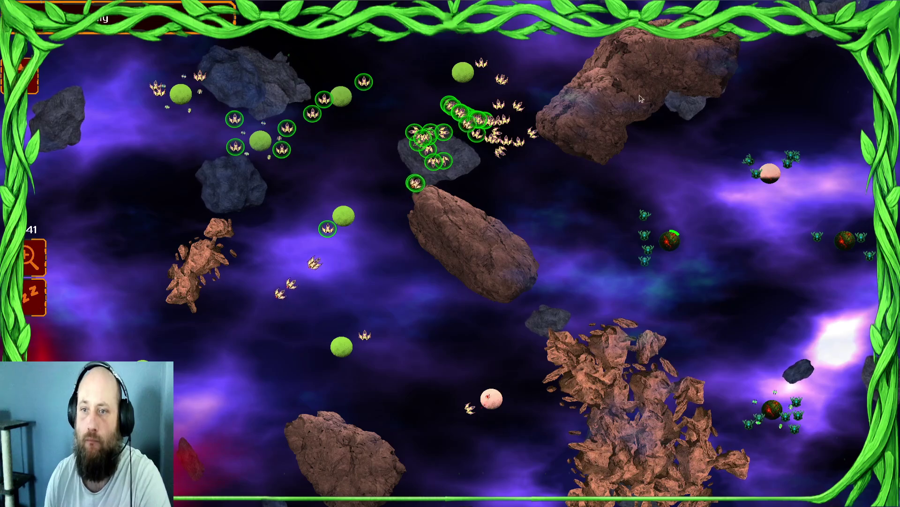
{"action": "key", "text": "Tab"}
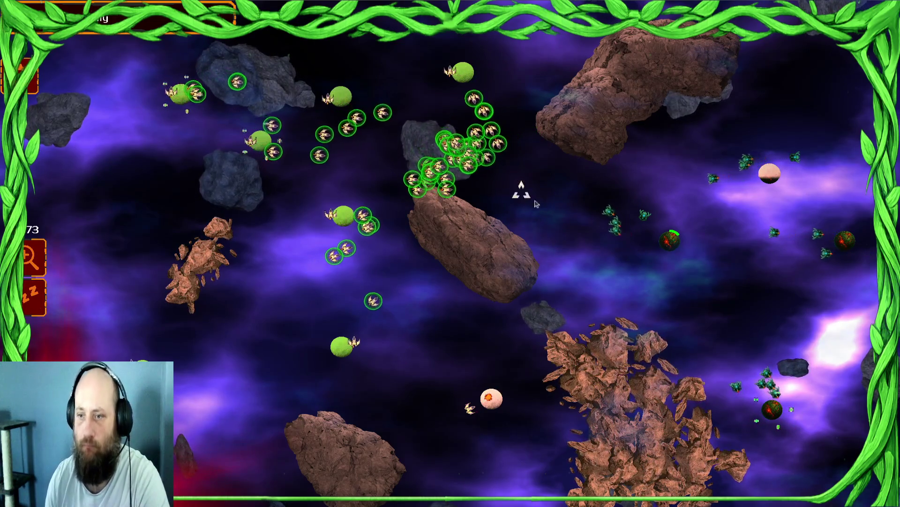
Step: Regroup the left, right and centre swarms and send them at the enemy asteroid
{"action": "left_click_drag", "start_coordinate": [322, 450], "coordinate": [464, 455]}
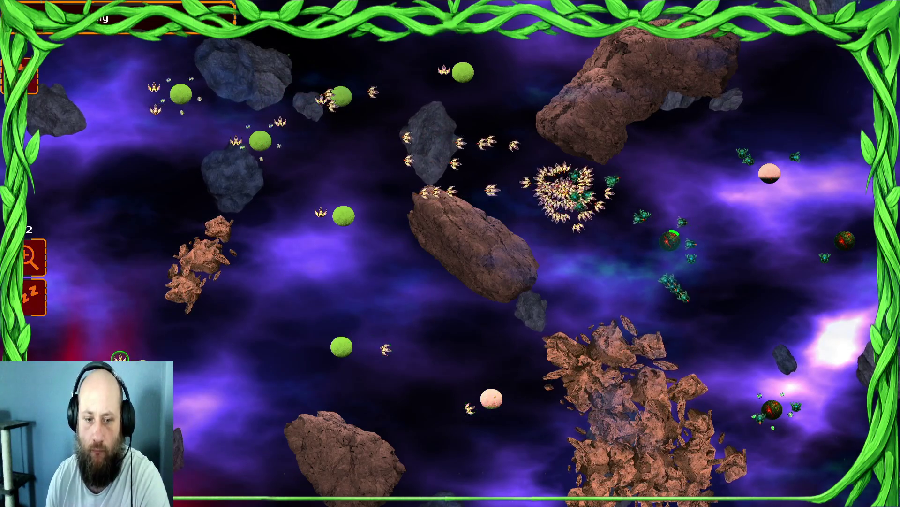
{"action": "key", "text": "Tab"}
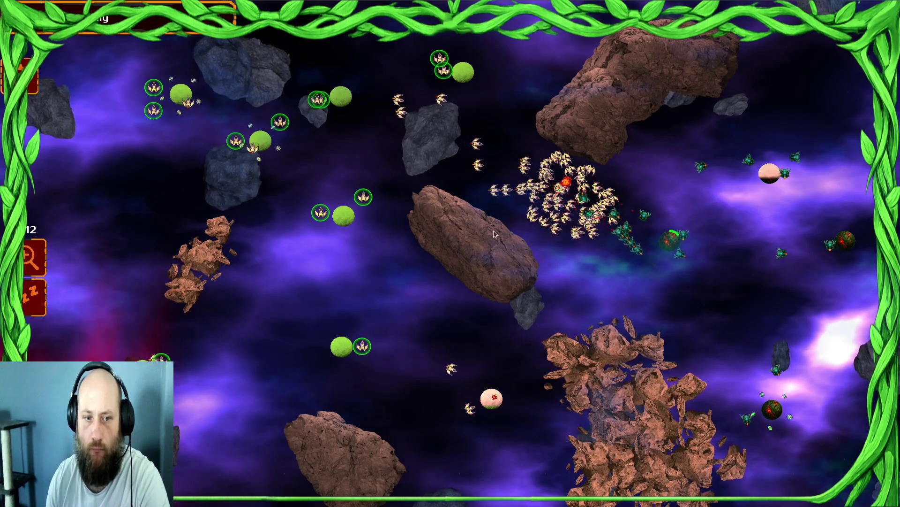
{"action": "left_click_drag", "start_coordinate": [570, 190], "coordinate": [634, 210]}
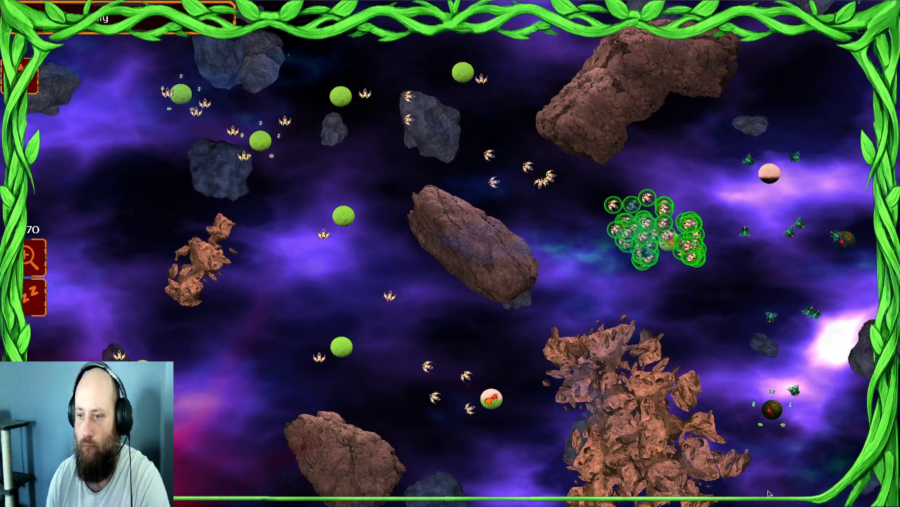
{"action": "mouse_move", "coordinate": [633, 157]}
{"action": "left_mouse_down"}
{"action": "mouse_move", "coordinate": [237, 173]}
{"action": "mouse_move", "coordinate": [104, 211]}
{"action": "mouse_move", "coordinate": [51, 234]}
{"action": "mouse_move", "coordinate": [47, 249]}
{"action": "left_mouse_up"}
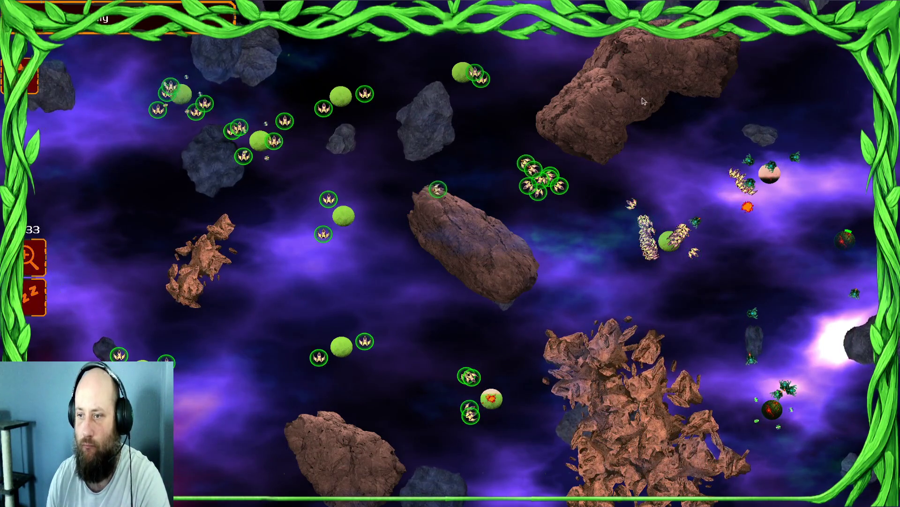
{"action": "mouse_move", "coordinate": [680, 164]}
{"action": "left_mouse_down"}
{"action": "mouse_move", "coordinate": [711, 299]}
{"action": "mouse_move", "coordinate": [729, 320]}
{"action": "left_mouse_up"}
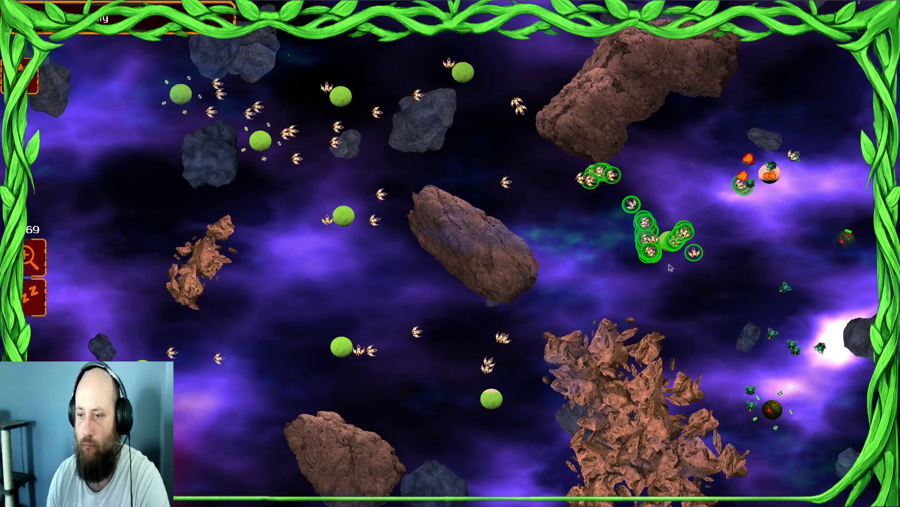
{"action": "left_click_drag", "start_coordinate": [530, 207], "coordinate": [329, 300]}
{"action": "left_click", "coordinate": [710, 187]}
Step: Sweep the remaining right, bottom-right and left ships onto the last enemy planets until victory
{"action": "left_click_drag", "start_coordinate": [706, 206], "coordinate": [696, 182]}
{"action": "left_click_drag", "start_coordinate": [771, 408], "coordinate": [705, 478]}
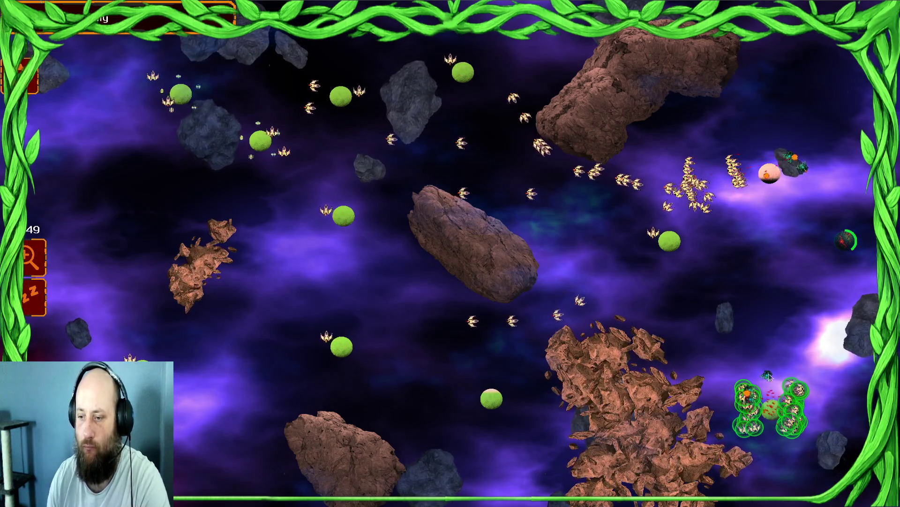
{"action": "left_click_drag", "start_coordinate": [615, 211], "coordinate": [764, 185]}
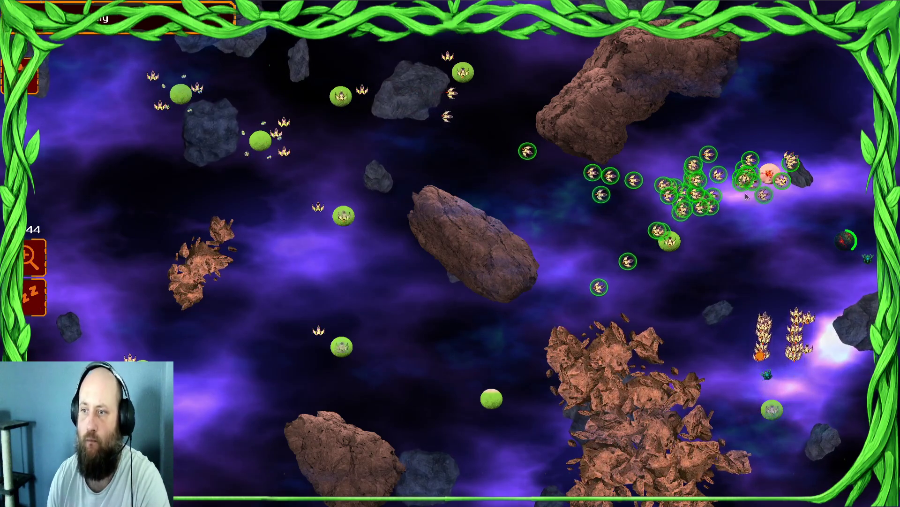
{"action": "left_click_drag", "start_coordinate": [361, 272], "coordinate": [671, 272]}
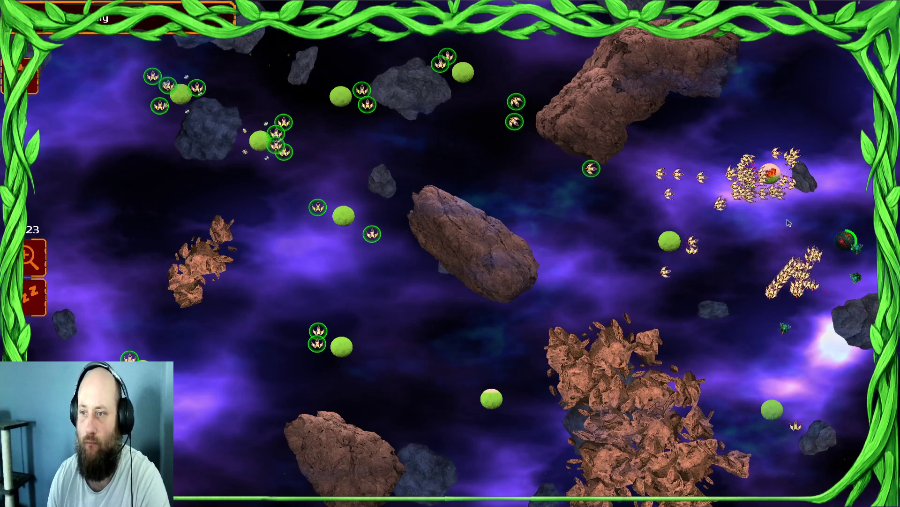
{"action": "left_click_drag", "start_coordinate": [759, 178], "coordinate": [842, 235]}
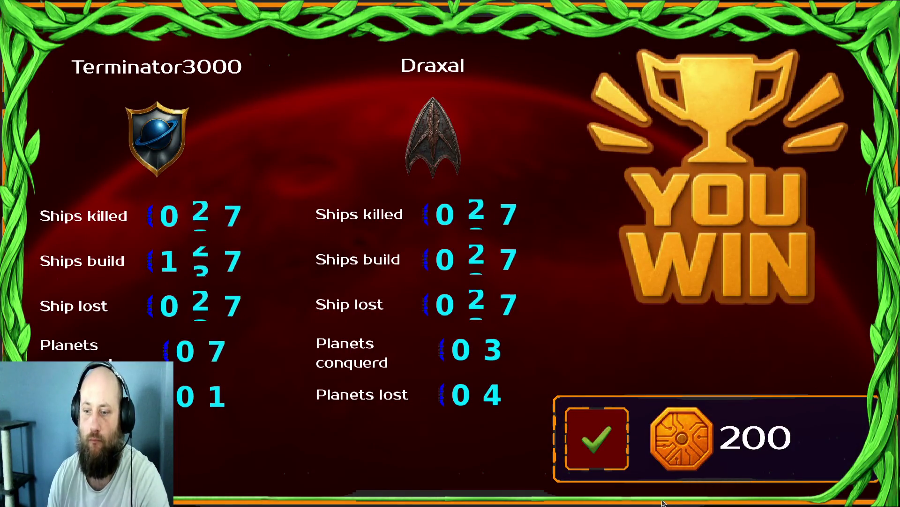
Step: Accept the win, take the 'lose 1 battle' bonus, and start the Draxal sector mission
{"action": "left_click", "coordinate": [607, 441]}
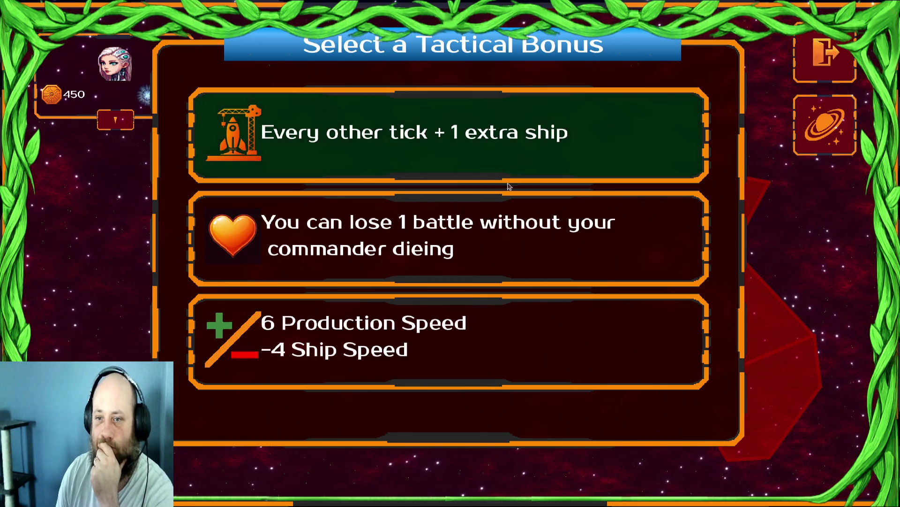
{"action": "left_click", "coordinate": [526, 265]}
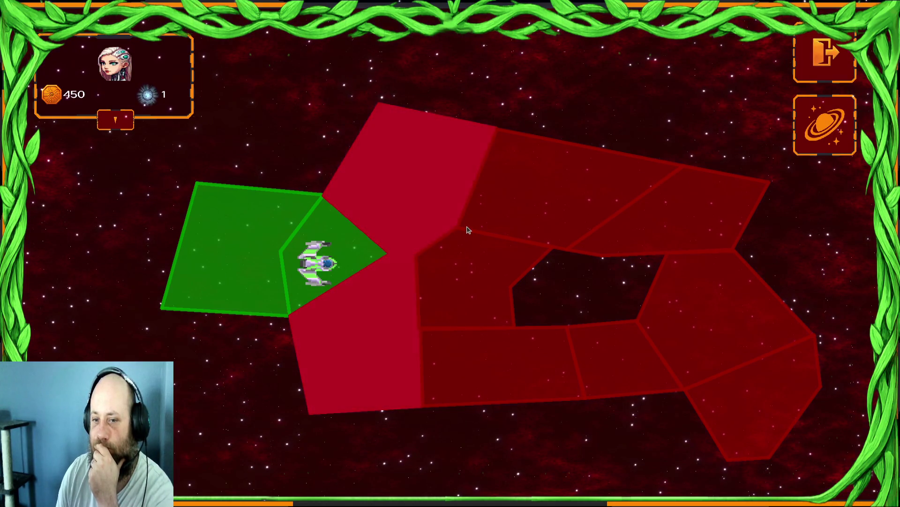
{"action": "left_click", "coordinate": [408, 237]}
{"action": "left_click", "coordinate": [532, 434]}
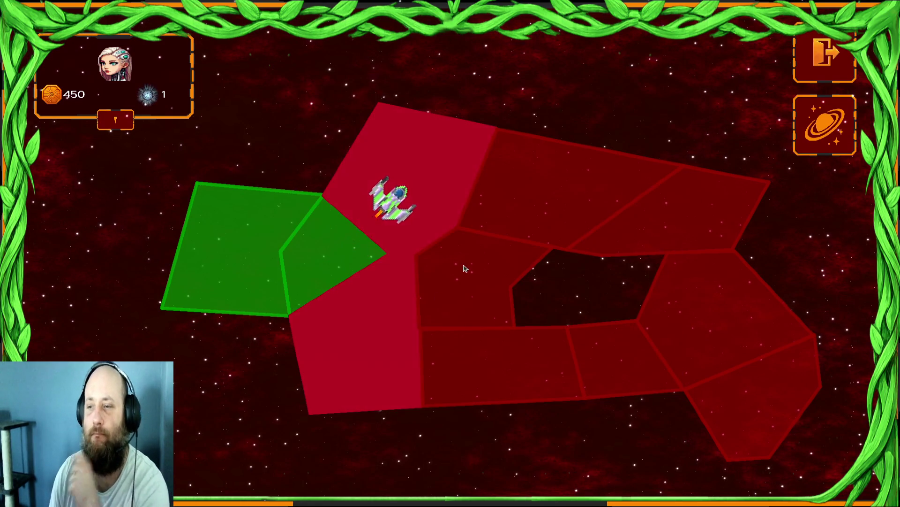
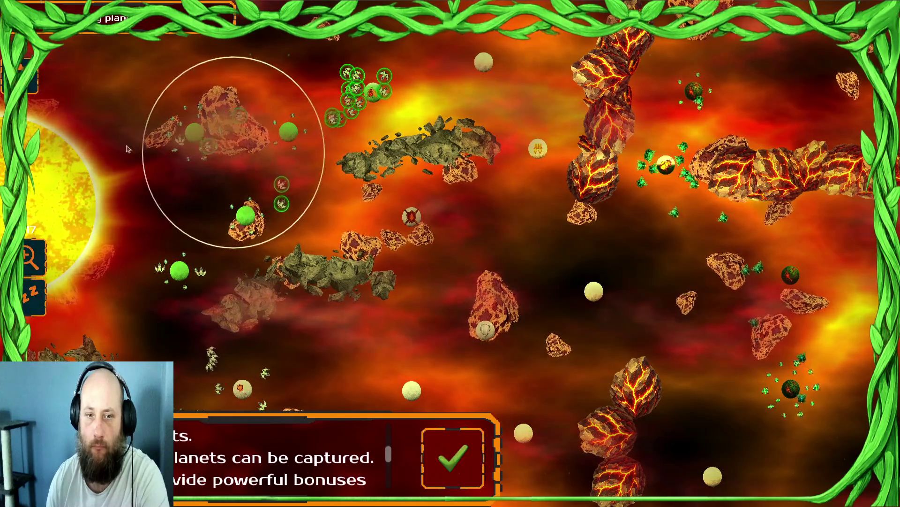
Step: Move the left-planet seedling fleets toward the top planet and centre, and dismiss the capture tip
{"action": "left_click_drag", "start_coordinate": [86, 212], "coordinate": [359, 105]}
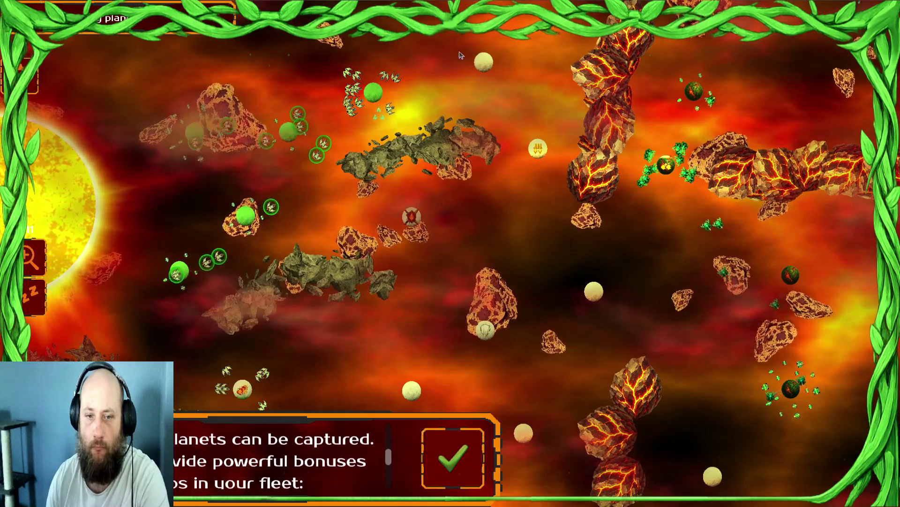
{"action": "left_click_drag", "start_coordinate": [57, 180], "coordinate": [393, 130]}
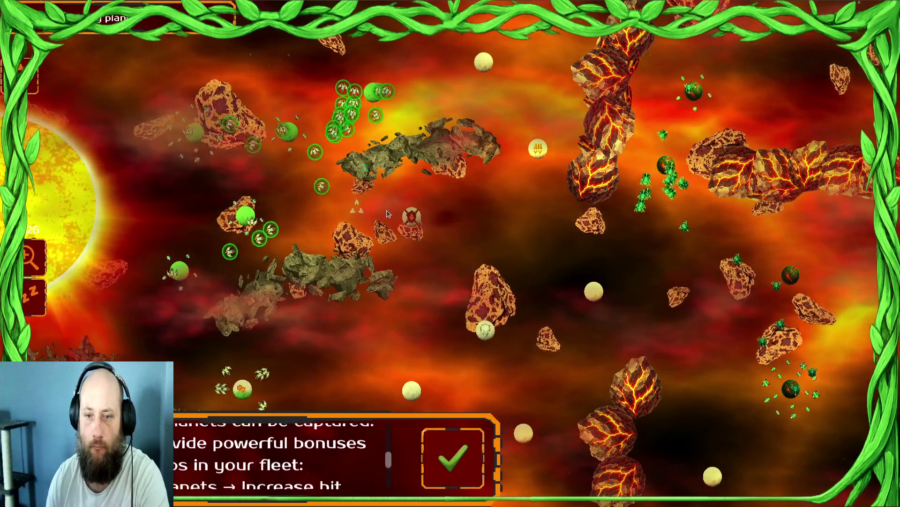
{"action": "left_click_drag", "start_coordinate": [180, 199], "coordinate": [92, 303]}
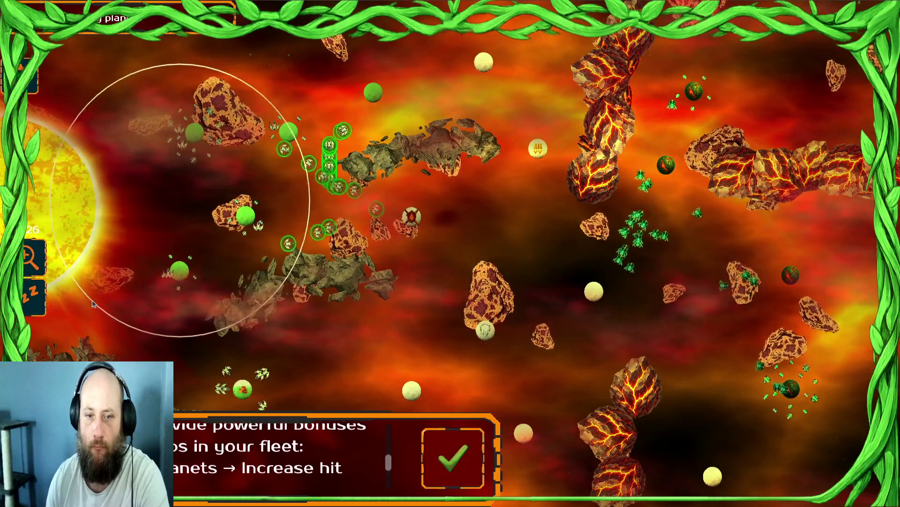
{"action": "left_click_drag", "start_coordinate": [308, 372], "coordinate": [309, 392]}
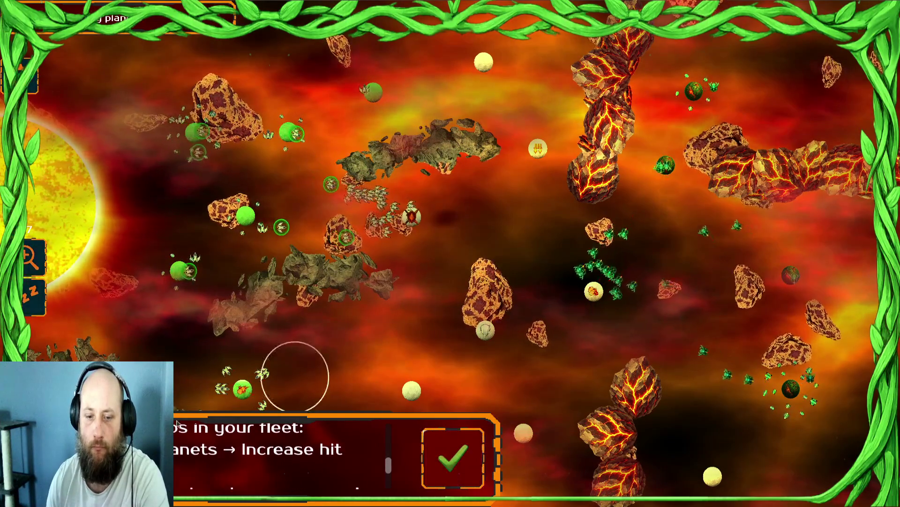
{"action": "left_click", "coordinate": [478, 456]}
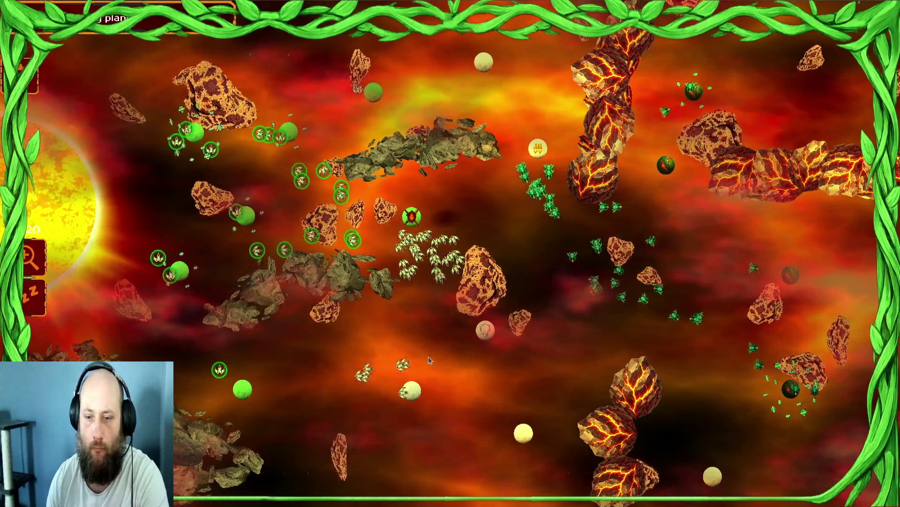
Step: Send the left-planet seedlings to the central planet and to capture the lower yellow planets
{"action": "mouse_move", "coordinate": [412, 216]}
{"action": "left_mouse_down"}
{"action": "mouse_move", "coordinate": [460, 221]}
{"action": "mouse_move", "coordinate": [520, 373]}
{"action": "left_mouse_up"}
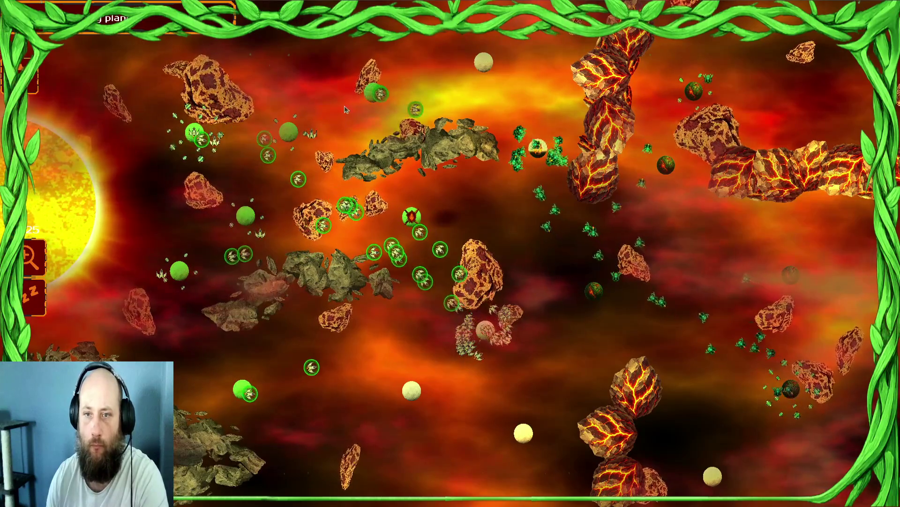
{"action": "left_click_drag", "start_coordinate": [240, 226], "coordinate": [186, 318]}
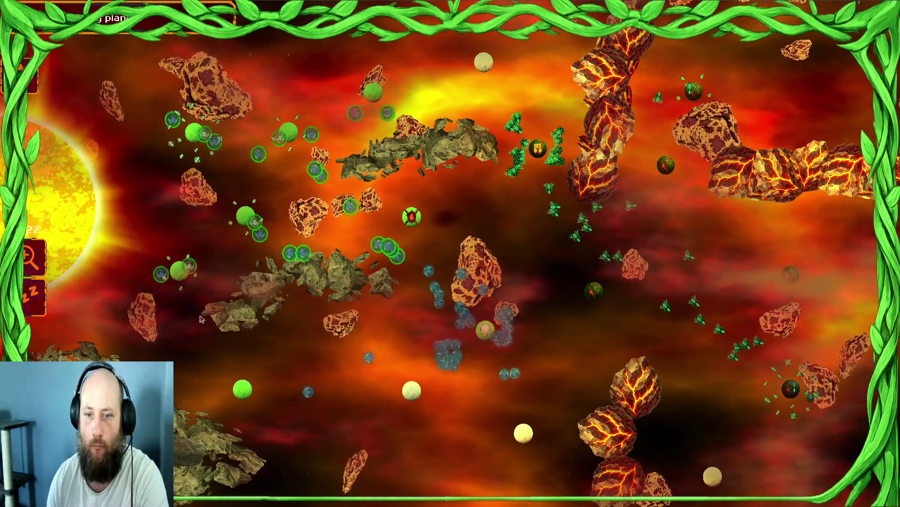
{"action": "left_click", "coordinate": [485, 330]}
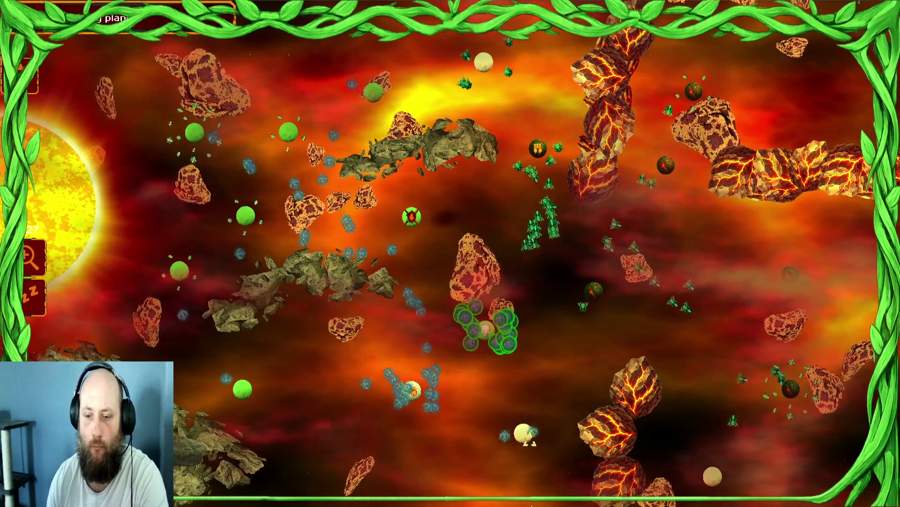
{"action": "mouse_move", "coordinate": [289, 131]}
{"action": "left_mouse_down"}
{"action": "mouse_move", "coordinate": [342, 221]}
{"action": "mouse_move", "coordinate": [524, 433]}
{"action": "left_mouse_up"}
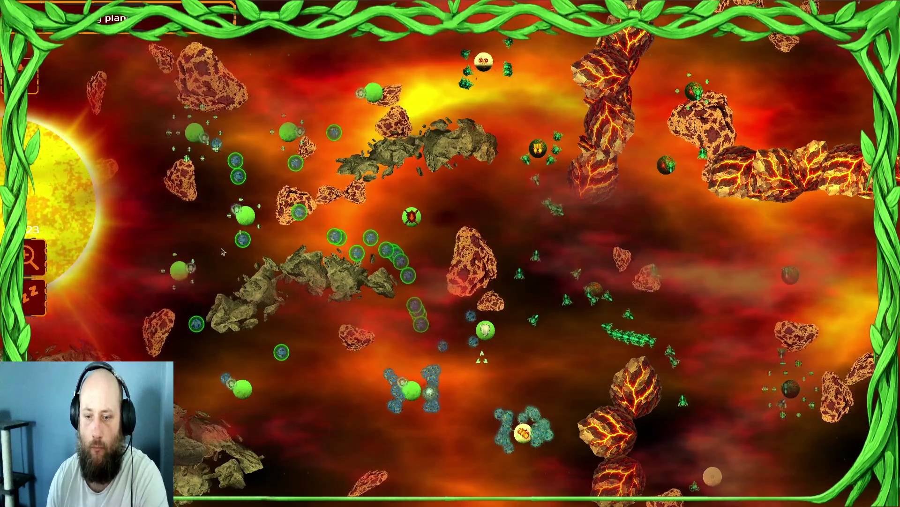
{"action": "left_click_drag", "start_coordinate": [178, 143], "coordinate": [524, 432]}
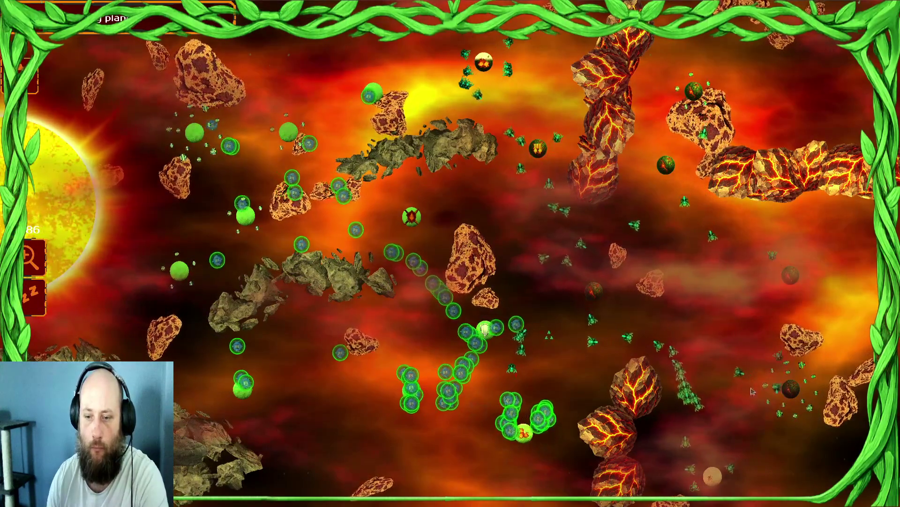
Step: Send the mid-field seedlings toward the upper-left planet and regroup swarms around the central planet
{"action": "left_click_drag", "start_coordinate": [359, 190], "coordinate": [468, 192]}
{"action": "left_click", "coordinate": [300, 134]}
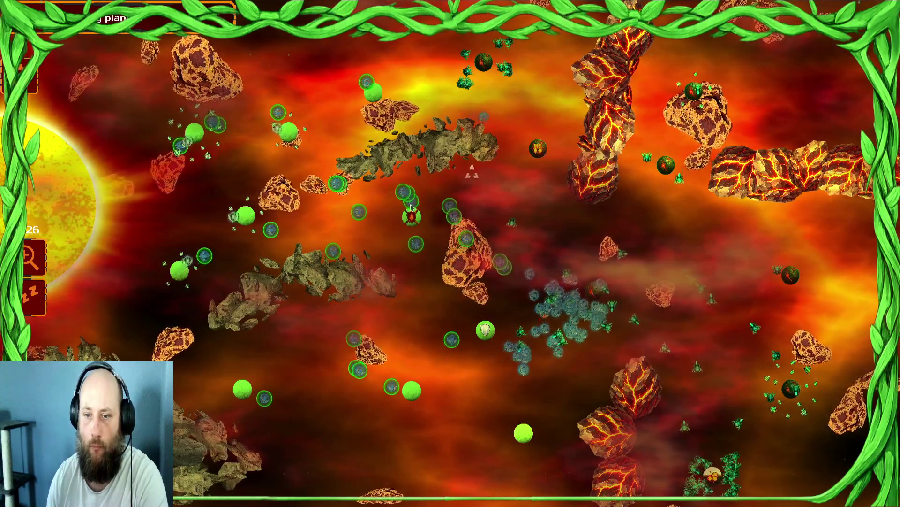
{"action": "left_click_drag", "start_coordinate": [563, 315], "coordinate": [676, 314]}
{"action": "left_click", "coordinate": [791, 275]}
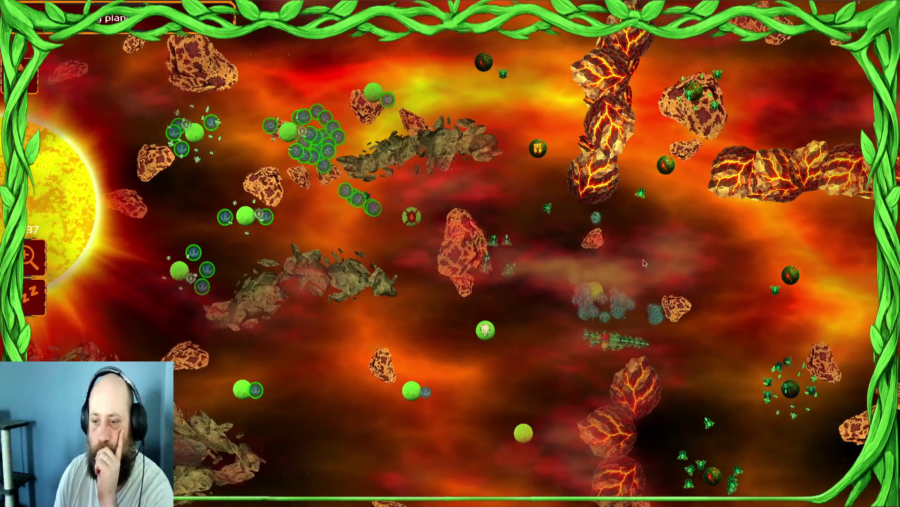
{"action": "left_click_drag", "start_coordinate": [493, 136], "coordinate": [422, 262]}
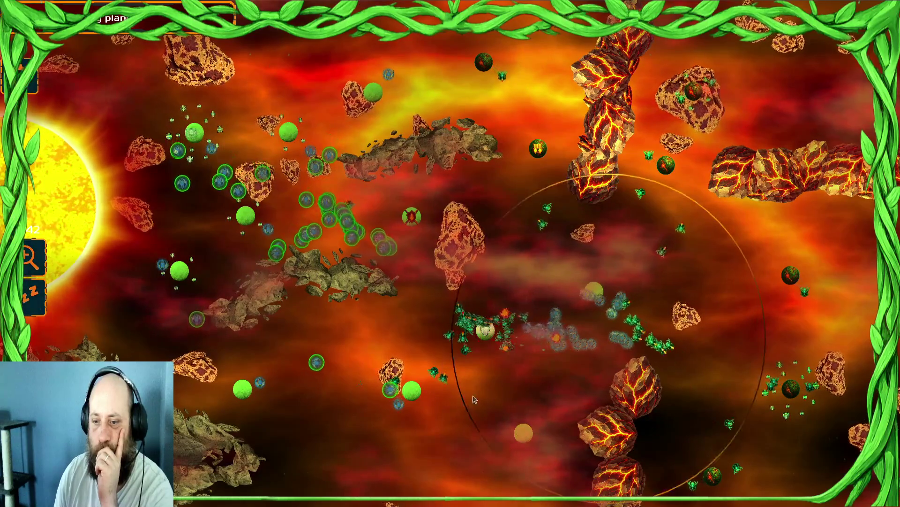
Step: Send the upper-left seedlings to the central asteroid and the central swarm to the marked planet
{"action": "left_click_drag", "start_coordinate": [300, 179], "coordinate": [498, 133]}
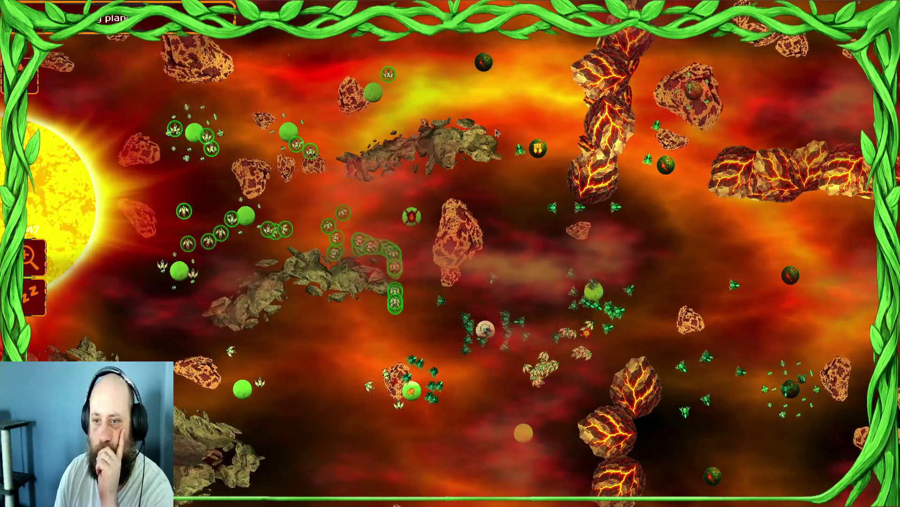
{"action": "left_click_drag", "start_coordinate": [408, 392], "coordinate": [305, 408]}
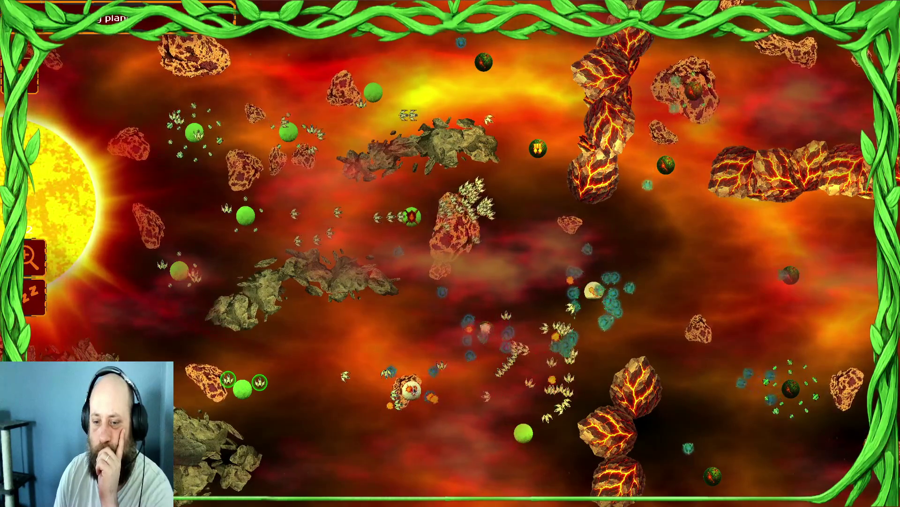
{"action": "left_click_drag", "start_coordinate": [526, 325], "coordinate": [618, 356]}
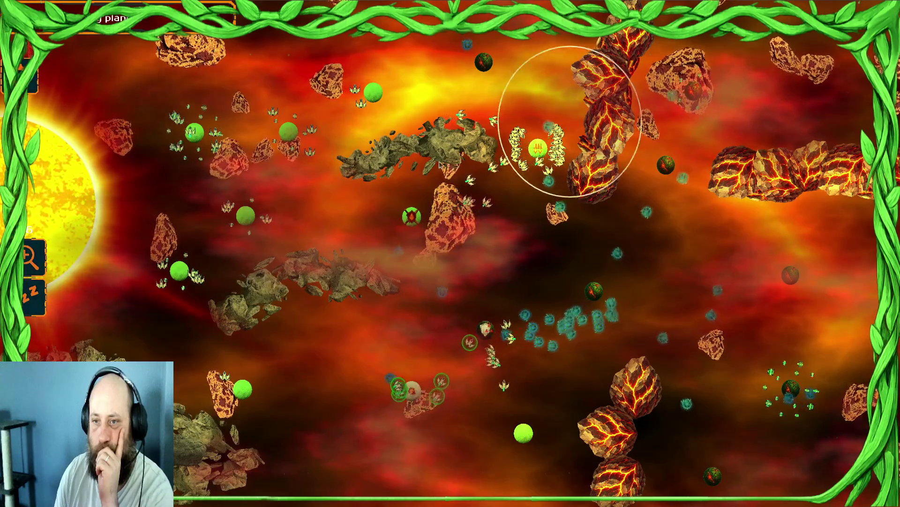
{"action": "mouse_move", "coordinate": [74, 265]}
{"action": "left_mouse_down"}
{"action": "mouse_move", "coordinate": [237, 237]}
{"action": "mouse_move", "coordinate": [412, 389]}
{"action": "left_mouse_up"}
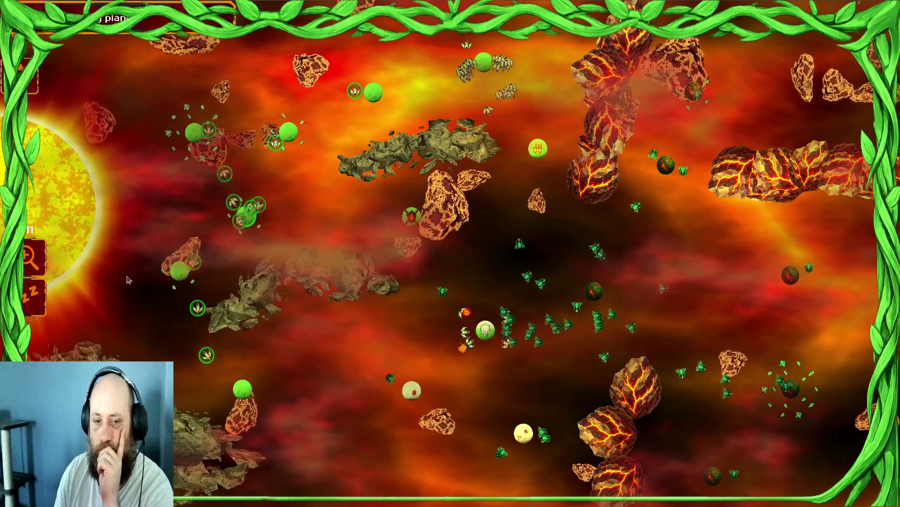
Step: Converge ships from across the field and the left planets on the centre
{"action": "left_click", "coordinate": [487, 284]}
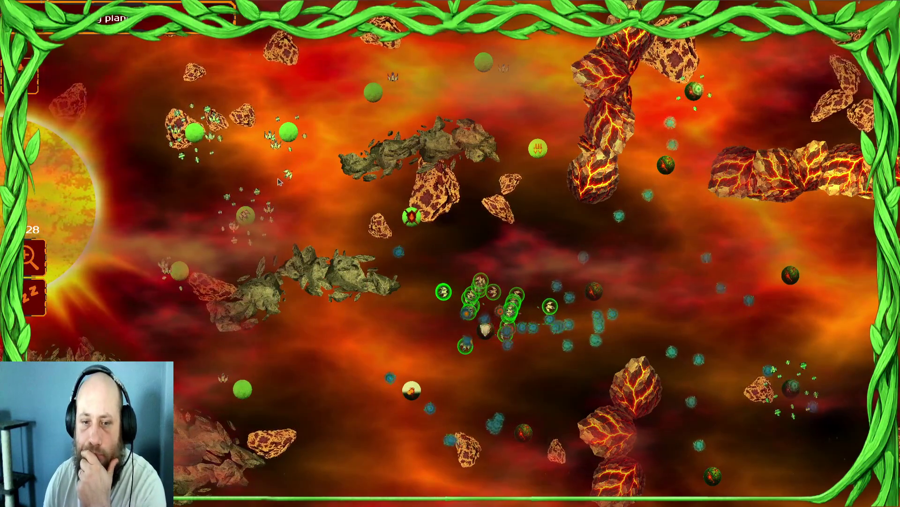
{"action": "left_click_drag", "start_coordinate": [406, 306], "coordinate": [610, 201]}
{"action": "left_click", "coordinate": [453, 294]}
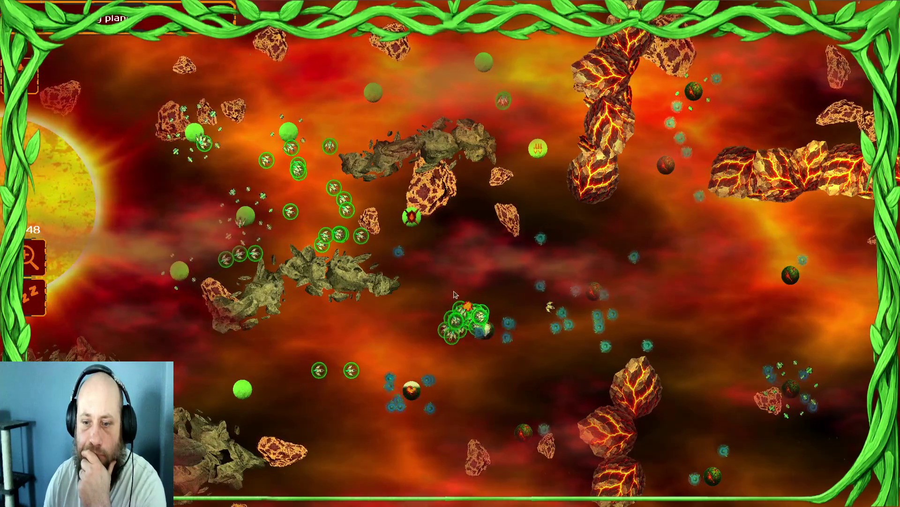
{"action": "mouse_move", "coordinate": [511, 118]}
{"action": "left_mouse_down"}
{"action": "mouse_move", "coordinate": [312, 107]}
{"action": "mouse_move", "coordinate": [155, 155]}
{"action": "mouse_move", "coordinate": [140, 197]}
{"action": "left_mouse_up"}
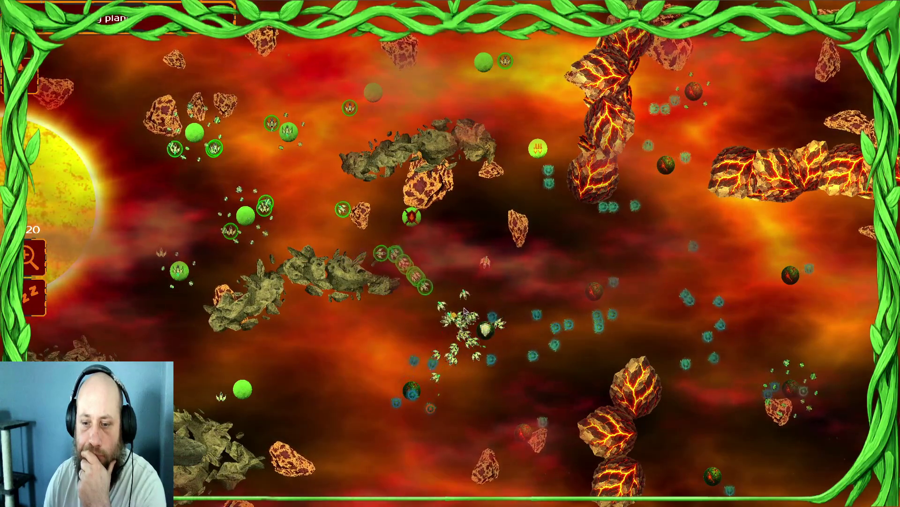
{"action": "left_click_drag", "start_coordinate": [202, 205], "coordinate": [300, 141]}
{"action": "left_click", "coordinate": [411, 373]}
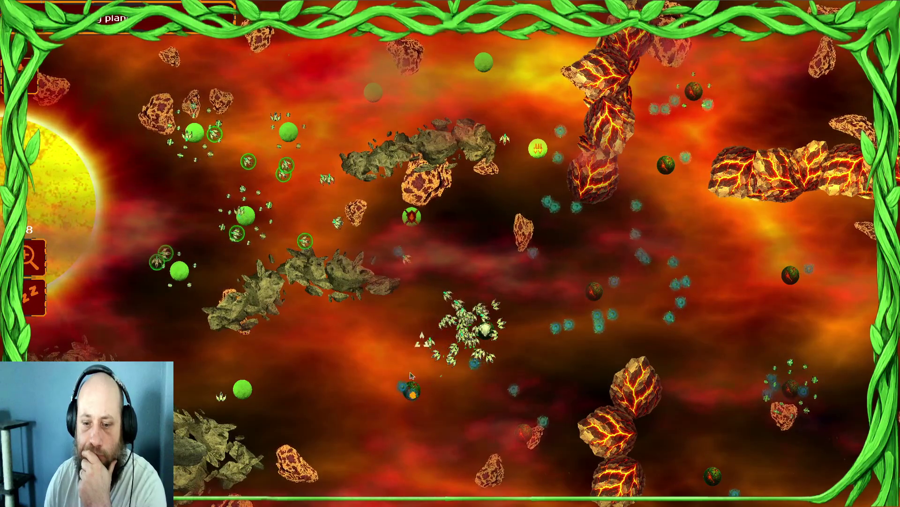
Step: Move the central and left-planet swarms to mid-map, then right toward the enemy
{"action": "mouse_move", "coordinate": [484, 372]}
{"action": "left_mouse_down"}
{"action": "mouse_move", "coordinate": [502, 342]}
{"action": "mouse_move", "coordinate": [500, 363]}
{"action": "left_mouse_up"}
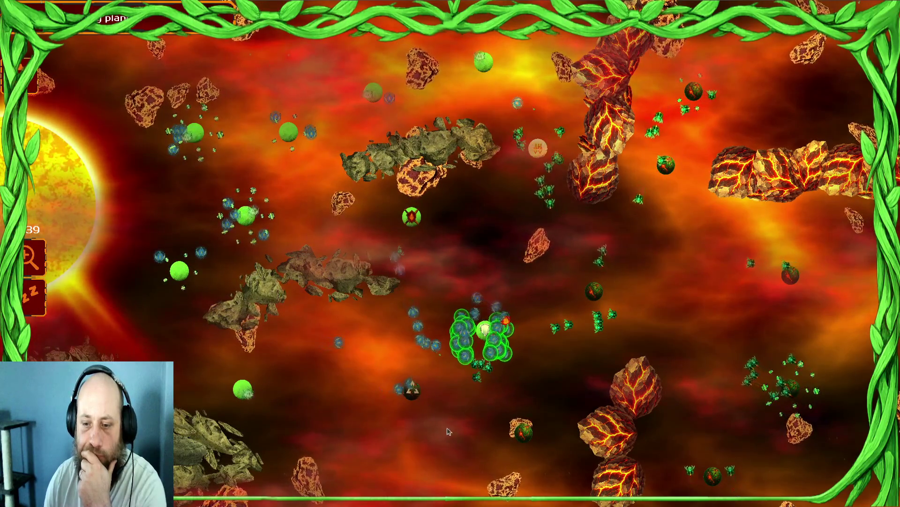
{"action": "left_click_drag", "start_coordinate": [443, 260], "coordinate": [470, 193]}
{"action": "left_click", "coordinate": [470, 194]}
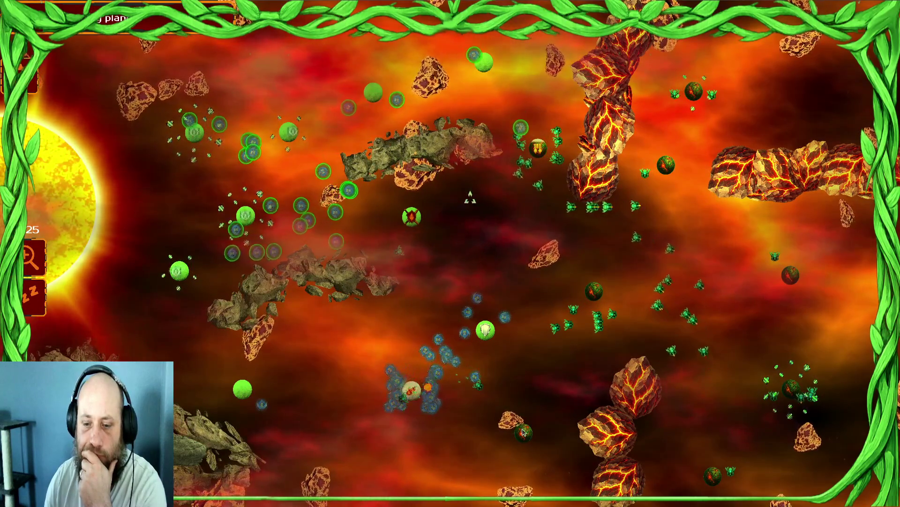
{"action": "left_click_drag", "start_coordinate": [487, 291], "coordinate": [356, 455]}
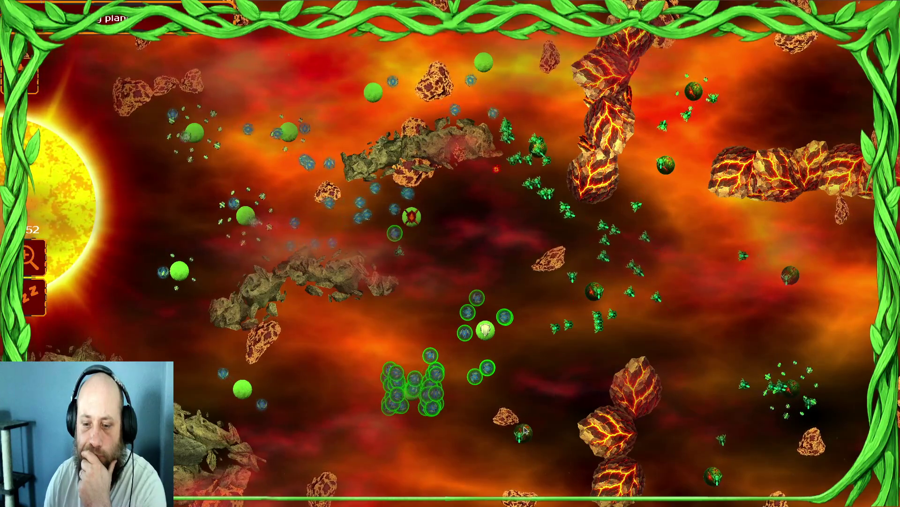
{"action": "left_click_drag", "start_coordinate": [61, 331], "coordinate": [461, 240]}
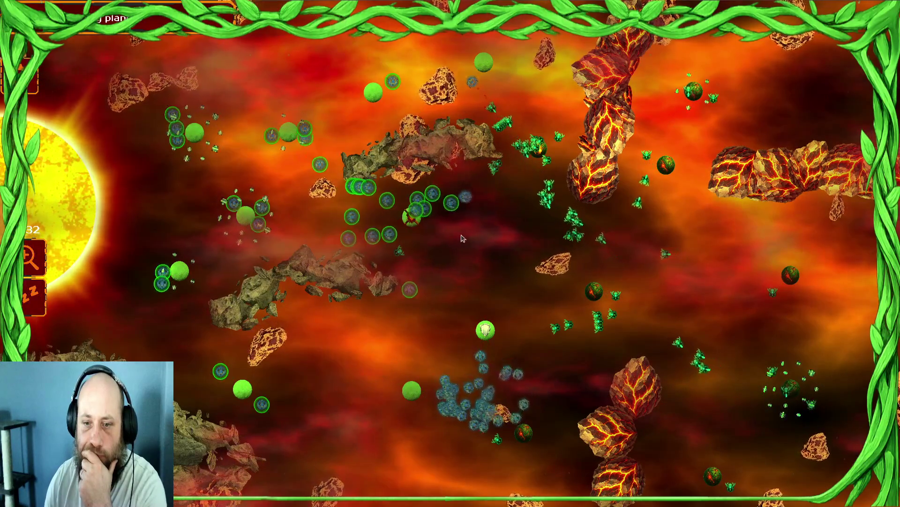
{"action": "left_click", "coordinate": [490, 205]}
Step: Select the remaining ship groups in the lower centre, across the centre and right of centre
{"action": "left_click_drag", "start_coordinate": [572, 134], "coordinate": [234, 241]}
{"action": "left_click_drag", "start_coordinate": [572, 406], "coordinate": [473, 458]}
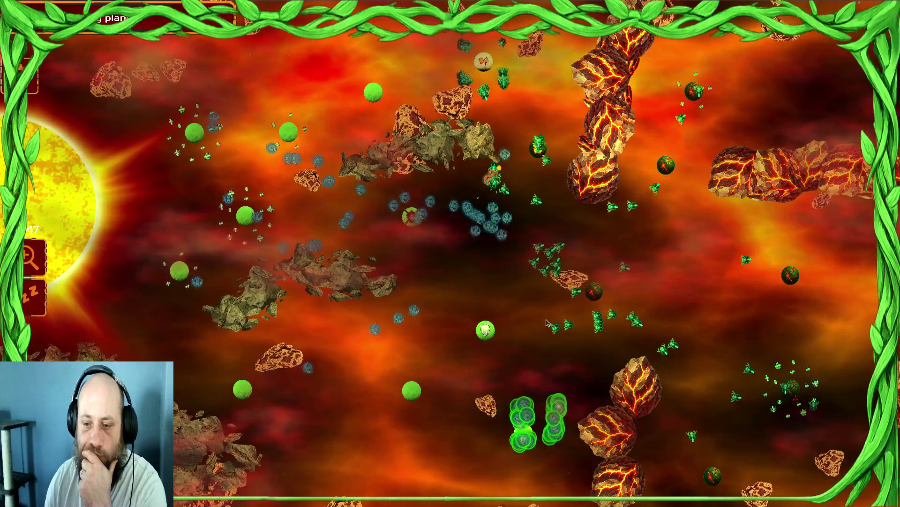
{"action": "left_click_drag", "start_coordinate": [583, 194], "coordinate": [114, 206]}
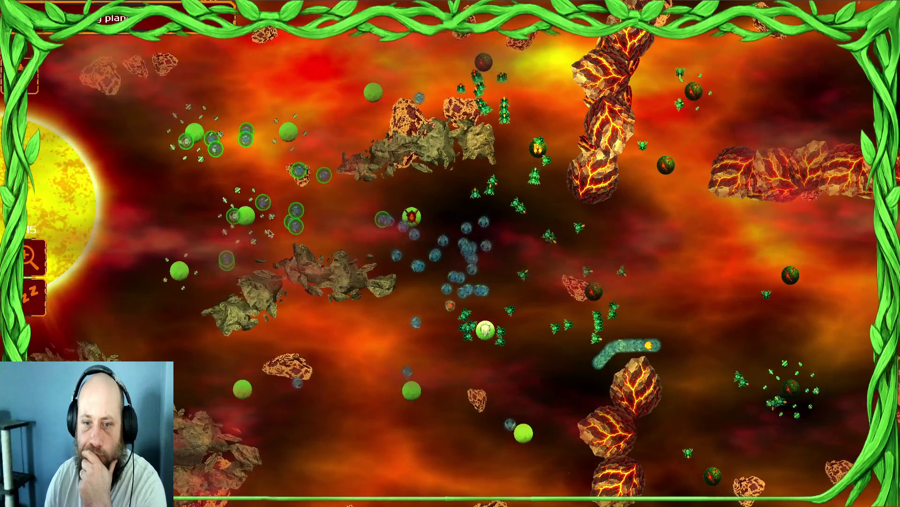
{"action": "left_click_drag", "start_coordinate": [549, 380], "coordinate": [774, 329]}
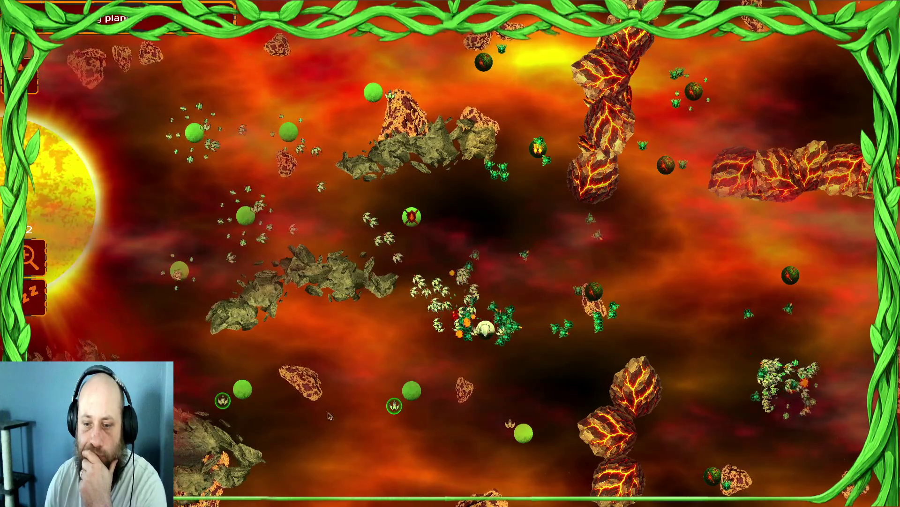
Step: Select the swarms around the pale and right-hand planets and send the few right-side ships up-left
{"action": "left_click_drag", "start_coordinate": [396, 297], "coordinate": [399, 301]}
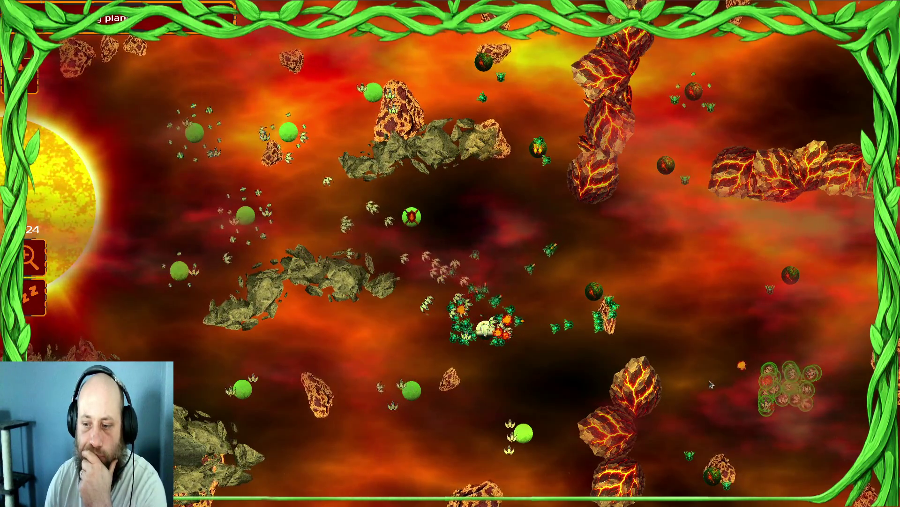
{"action": "mouse_move", "coordinate": [342, 296]}
{"action": "left_mouse_down"}
{"action": "mouse_move", "coordinate": [483, 301]}
{"action": "mouse_move", "coordinate": [414, 271]}
{"action": "mouse_move", "coordinate": [425, 313]}
{"action": "left_mouse_up"}
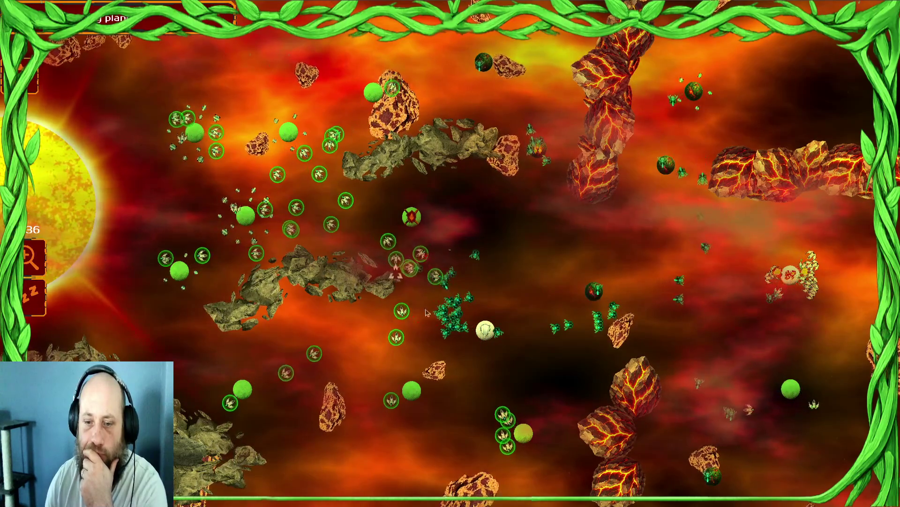
{"action": "left_click", "coordinate": [793, 274]}
{"action": "key", "text": "ctrl+a"}
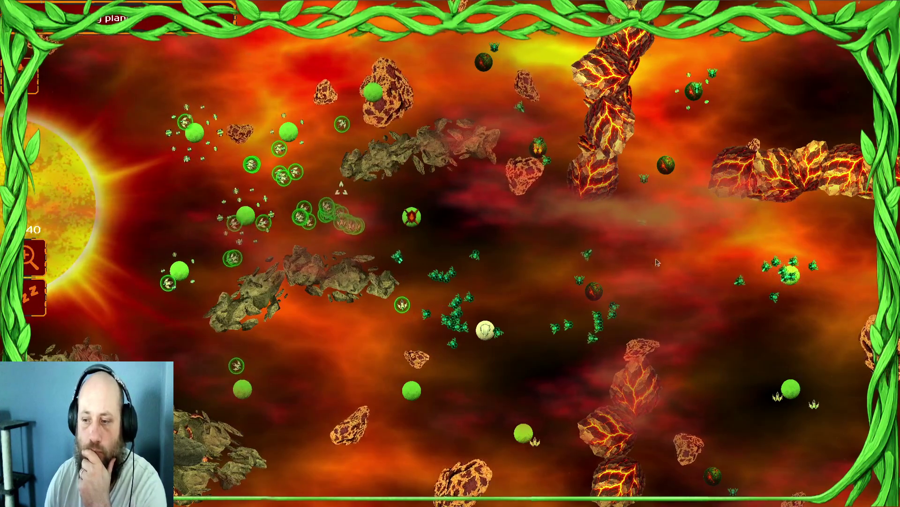
{"action": "left_click_drag", "start_coordinate": [655, 267], "coordinate": [658, 297]}
{"action": "left_click", "coordinate": [656, 297]}
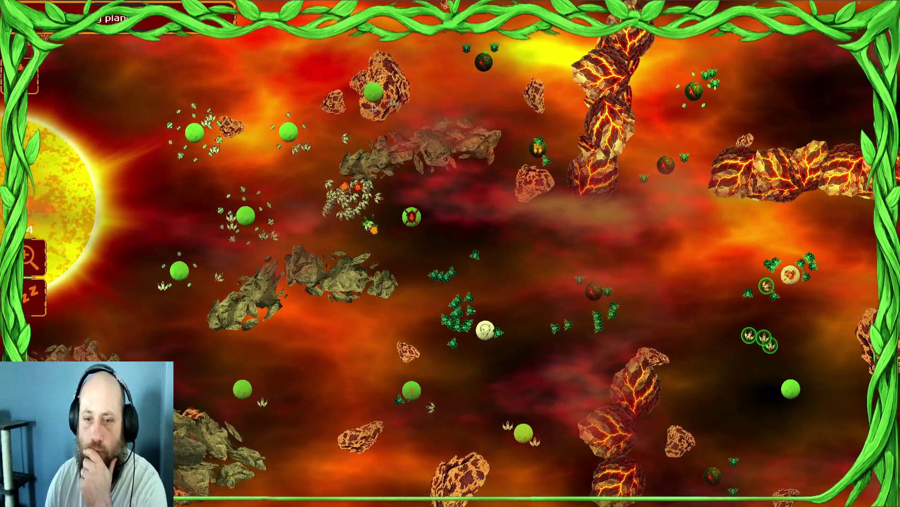
Step: Send the left-planet ships toward the top planet, then pull them back to the lower-left planet
{"action": "left_click_drag", "start_coordinate": [276, 194], "coordinate": [146, 226]}
{"action": "left_click", "coordinate": [487, 65]}
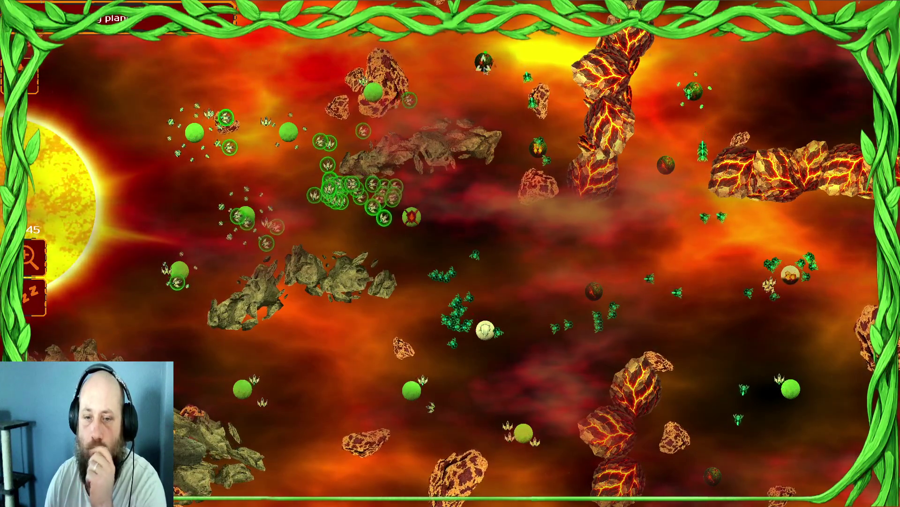
{"action": "mouse_move", "coordinate": [302, 181]}
{"action": "left_mouse_down"}
{"action": "mouse_move", "coordinate": [209, 202]}
{"action": "mouse_move", "coordinate": [144, 338]}
{"action": "left_mouse_up"}
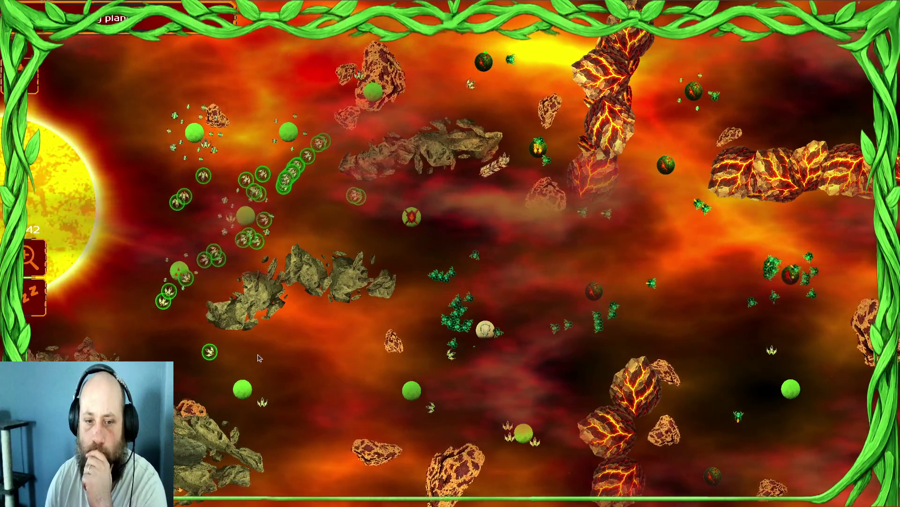
{"action": "left_click_drag", "start_coordinate": [197, 205], "coordinate": [181, 306]}
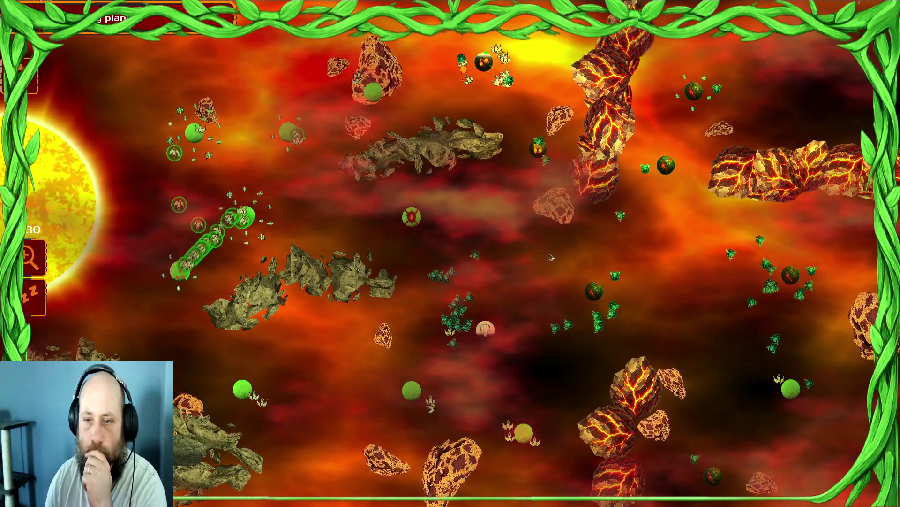
Step: Select every fleet with Ctrl+A and send a ship column to the pale top planet
{"action": "left_click_drag", "start_coordinate": [492, 90], "coordinate": [181, 272]}
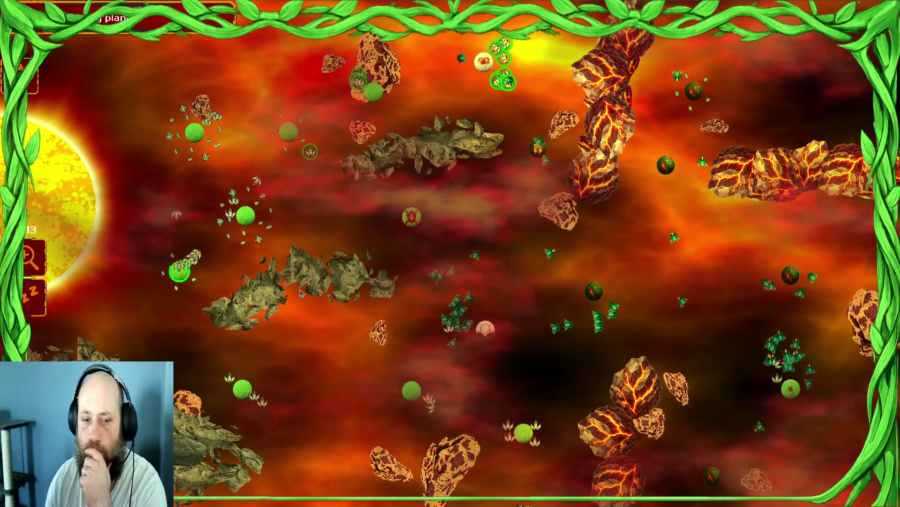
{"action": "mouse_move", "coordinate": [305, 174]}
{"action": "left_mouse_down"}
{"action": "mouse_move", "coordinate": [184, 225]}
{"action": "mouse_move", "coordinate": [191, 242]}
{"action": "left_mouse_up"}
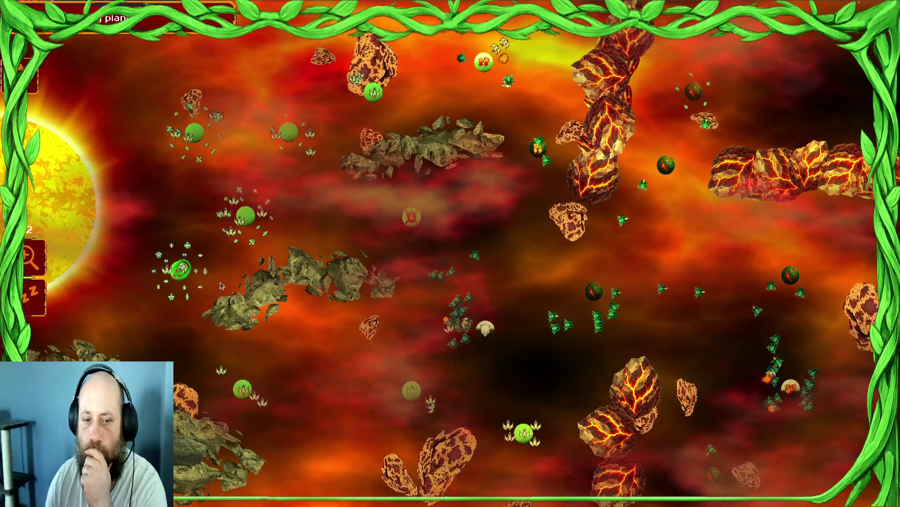
{"action": "key", "text": "ctrl+a"}
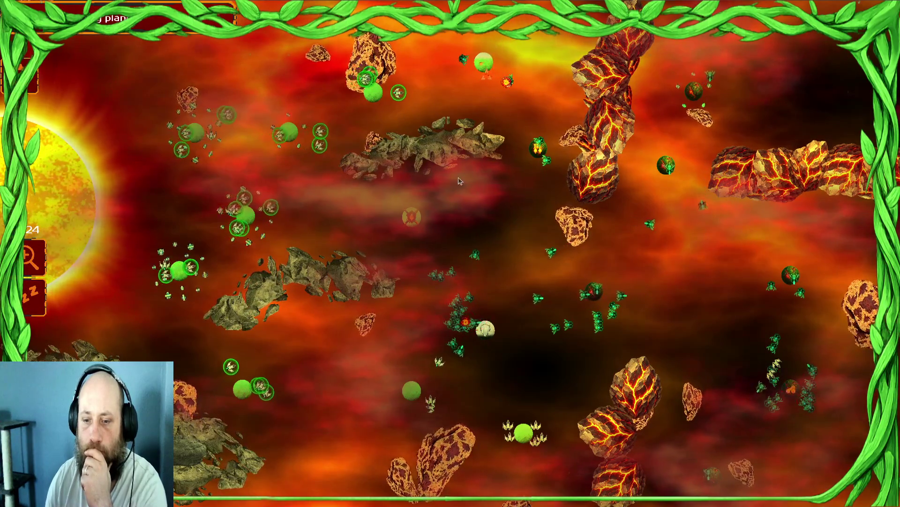
{"action": "right_click", "coordinate": [436, 100]}
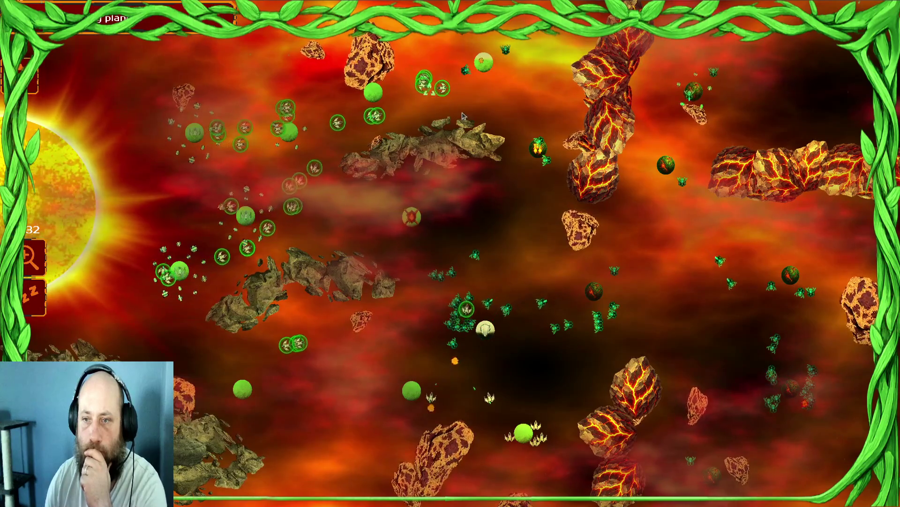
{"action": "right_click", "coordinate": [426, 112]}
{"action": "right_click", "coordinate": [488, 63]}
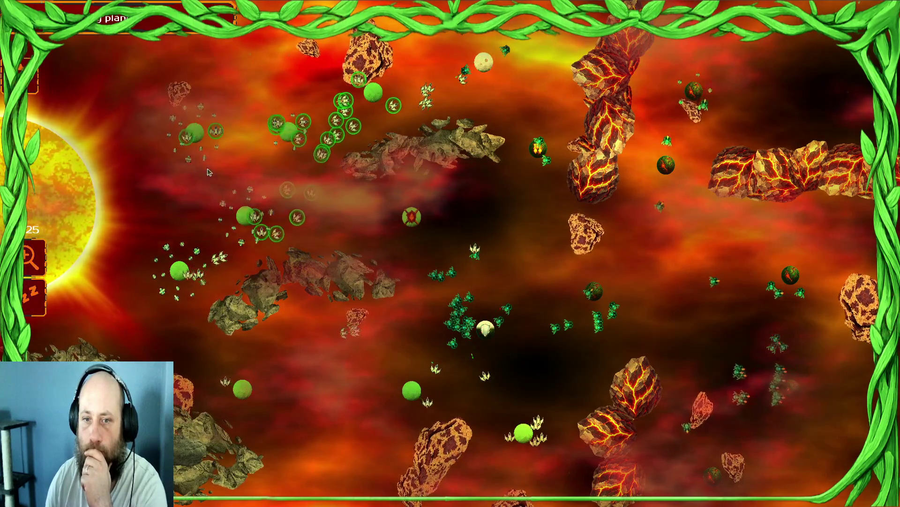
{"action": "left_click_drag", "start_coordinate": [197, 285], "coordinate": [403, 305]}
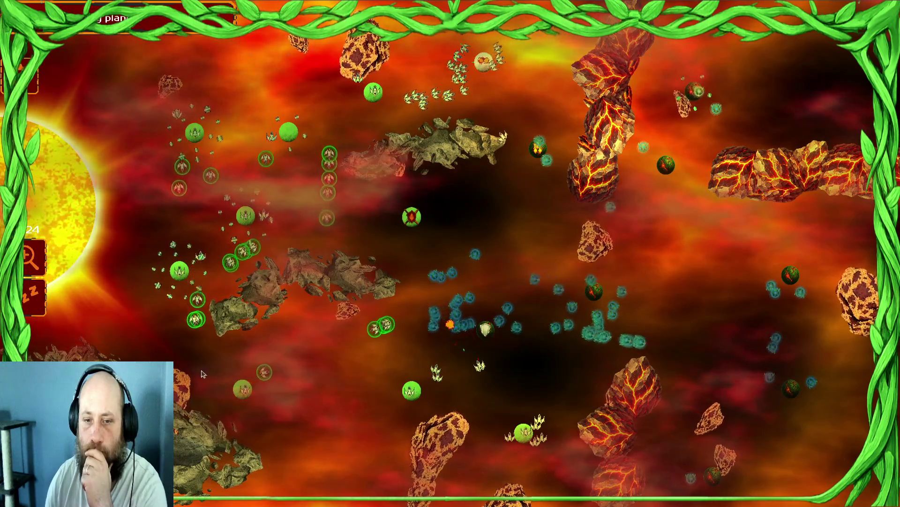
{"action": "left_click_drag", "start_coordinate": [488, 54], "coordinate": [470, 83]}
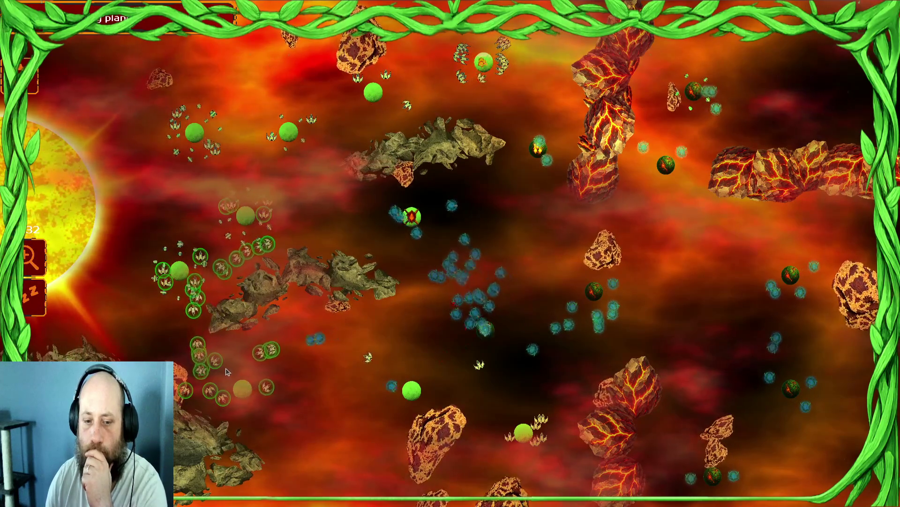